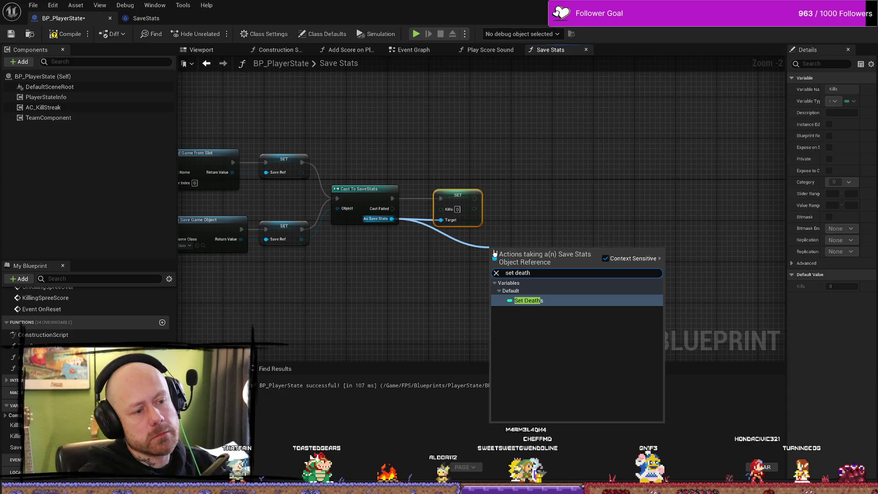
# Step: Add a Set Deaths node beside Set Kills and run it right after Set Kills
pyautogui.press('Return')
pyautogui.moveTo(495, 250); pyautogui.dragTo(552, 236)
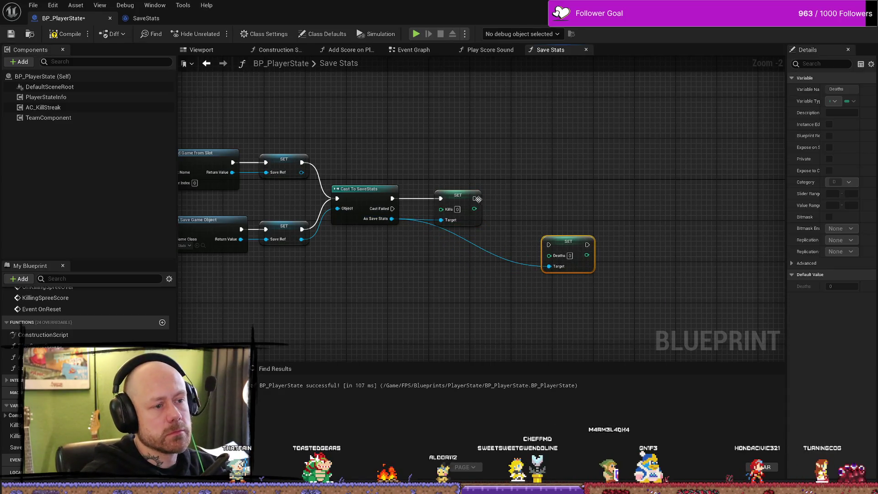
pyautogui.moveTo(475, 198)
pyautogui.mouseDown()
pyautogui.moveTo(548, 239)
pyautogui.moveTo(538, 208)
pyautogui.moveTo(425, 250)
pyautogui.mouseUp()
# Step: Add two reroute points on the Deaths target wire and shift the setters left
pyautogui.doubleClick(514, 221)
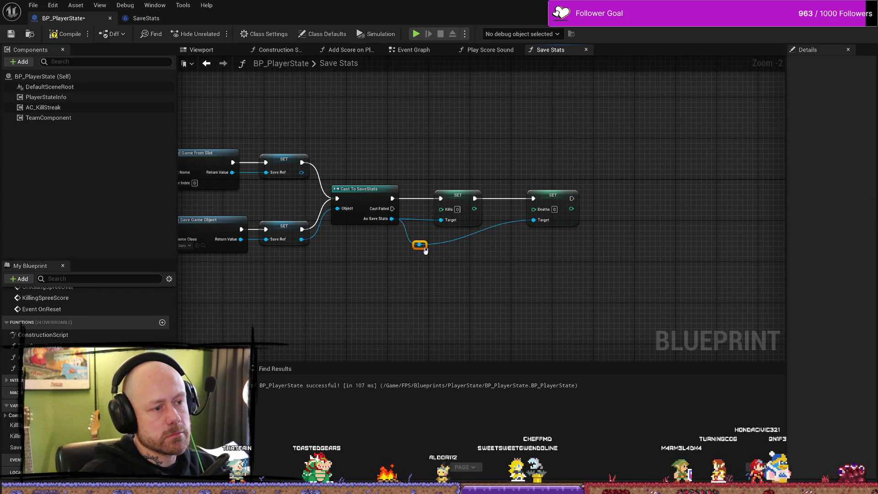
pyautogui.moveTo(554, 202); pyautogui.dragTo(549, 202)
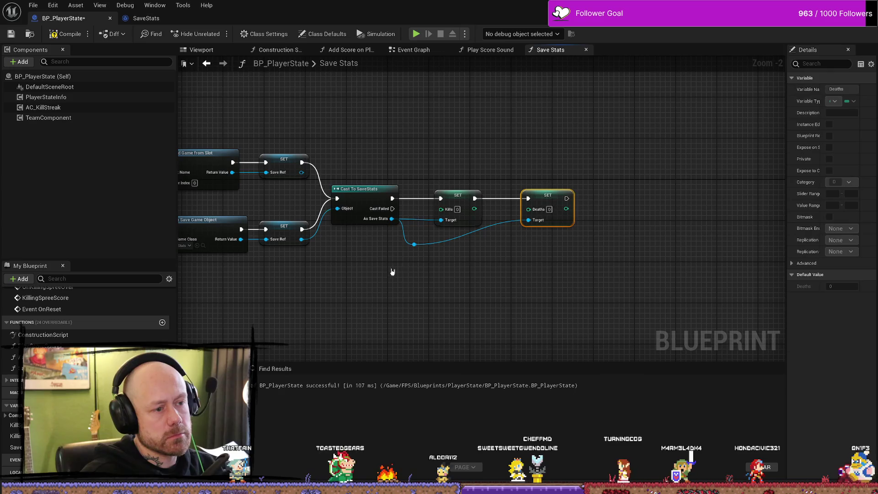
pyautogui.click(417, 248)
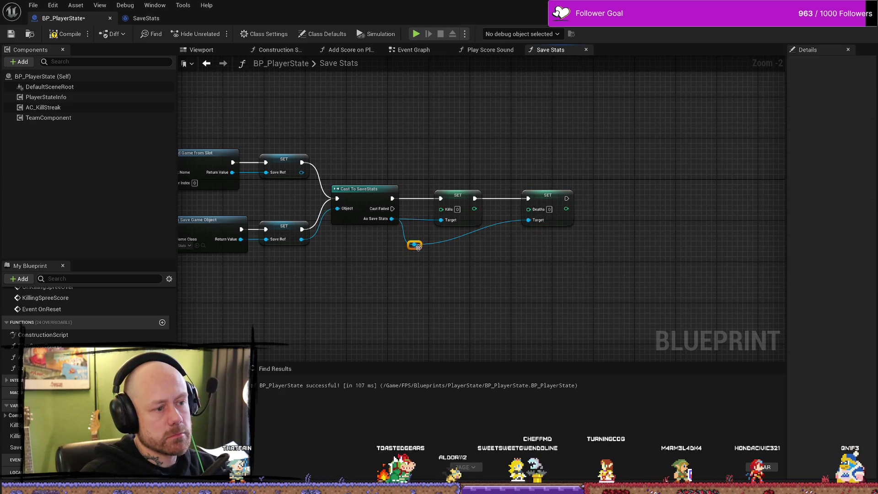
pyautogui.doubleClick(504, 224)
pyautogui.moveTo(505, 224); pyautogui.dragTo(505, 251)
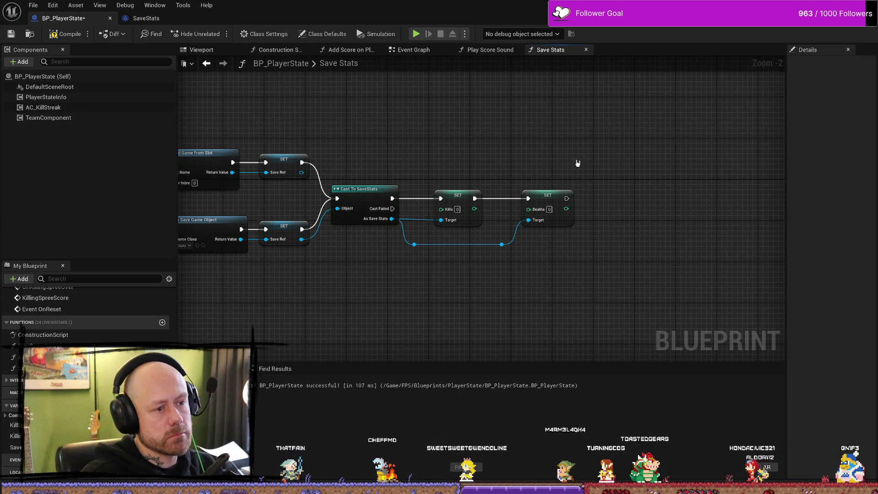
pyautogui.moveTo(578, 153); pyautogui.dragTo(438, 289)
pyautogui.moveTo(457, 209); pyautogui.dragTo(437, 209)
# Step: Reposition Set Deaths and level both reroute points neatly beneath the setters
pyautogui.click(585, 221)
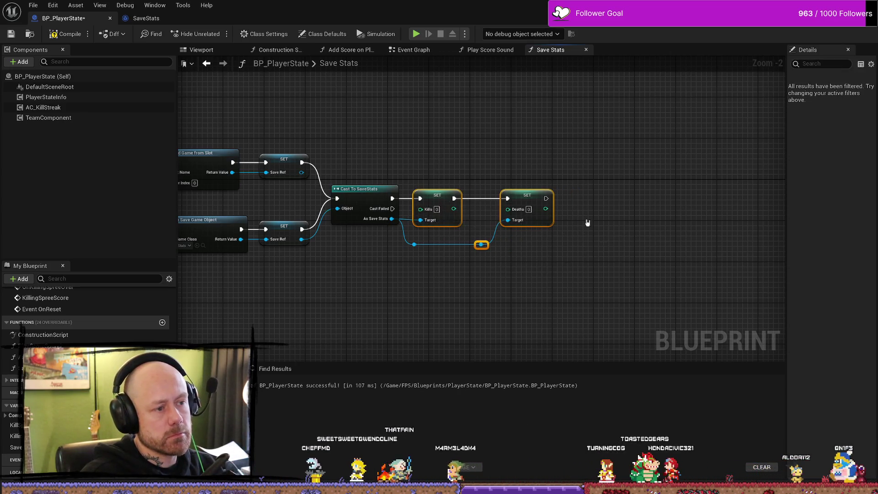
pyautogui.moveTo(531, 199); pyautogui.dragTo(515, 200)
pyautogui.moveTo(480, 245); pyautogui.dragTo(477, 247)
pyautogui.press('Escape')
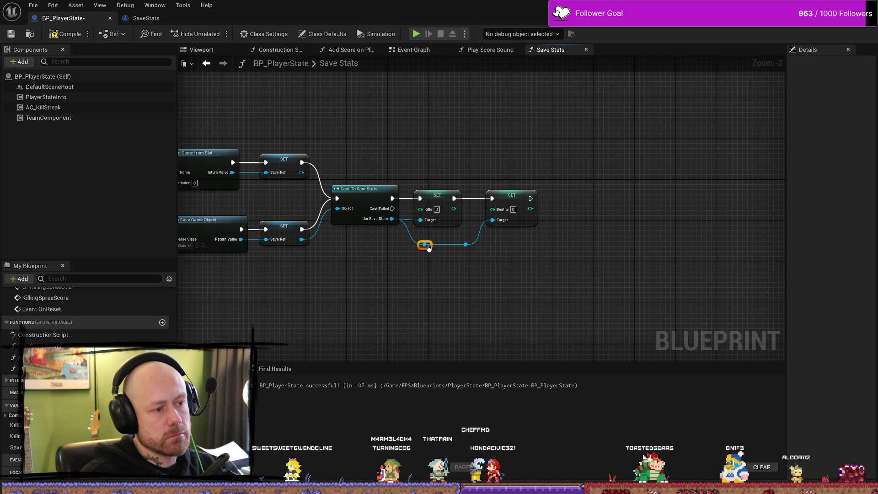
pyautogui.moveTo(428, 247)
pyautogui.mouseDown()
pyautogui.moveTo(422, 241)
pyautogui.moveTo(470, 240)
pyautogui.mouseUp()
pyautogui.click(467, 246)
pyautogui.click(486, 277)
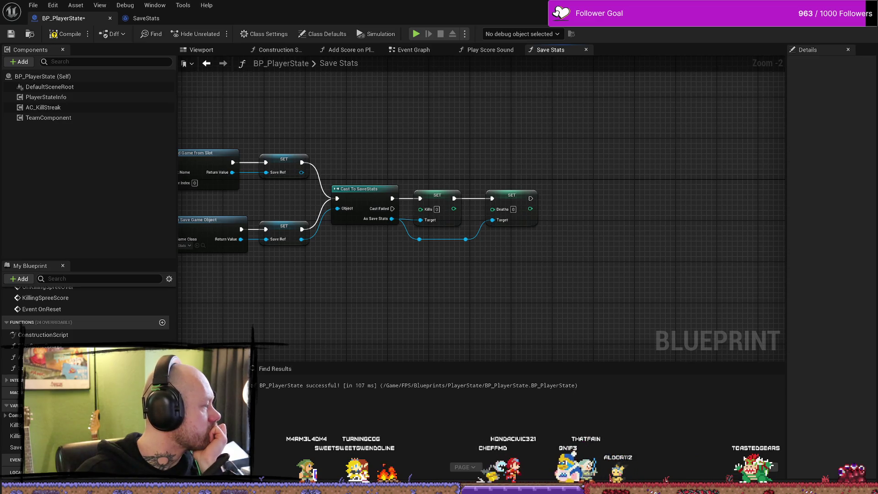
pyautogui.moveTo(561, 240); pyautogui.dragTo(530, 231)
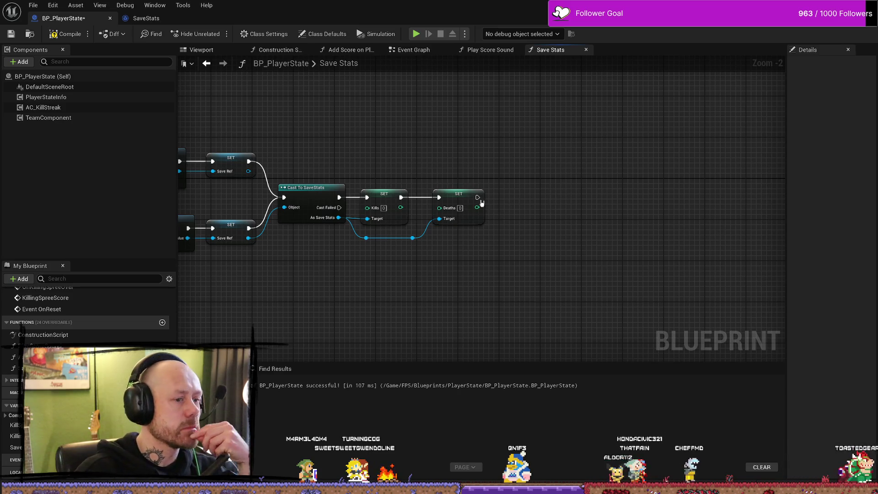
pyautogui.moveTo(478, 197); pyautogui.dragTo(573, 203)
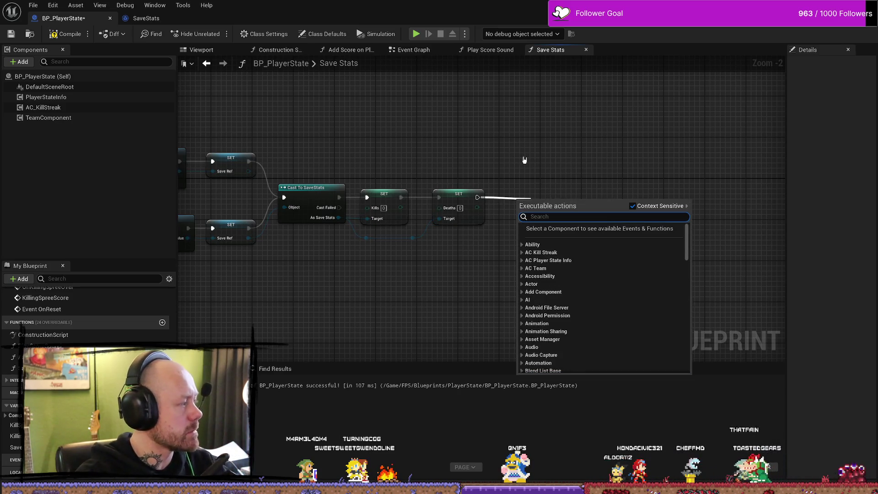
# Step: Add a Save Game to Slot node after Set Deaths, lined up with the chain
pyautogui.write('sav')
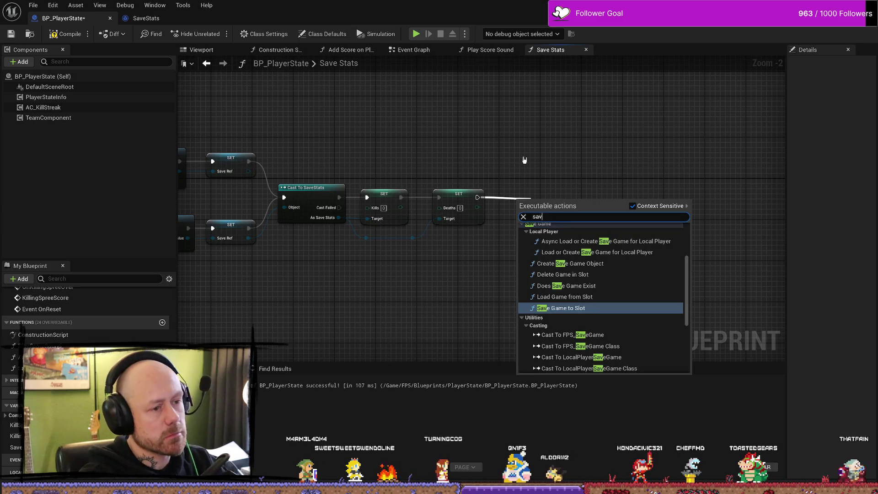
pyautogui.write('e game to')
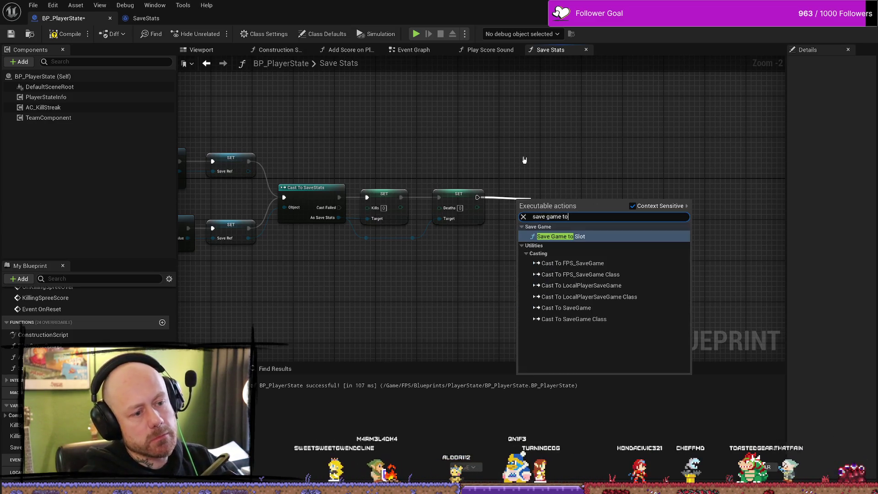
pyautogui.press('Return')
pyautogui.moveTo(557, 214); pyautogui.dragTo(573, 198)
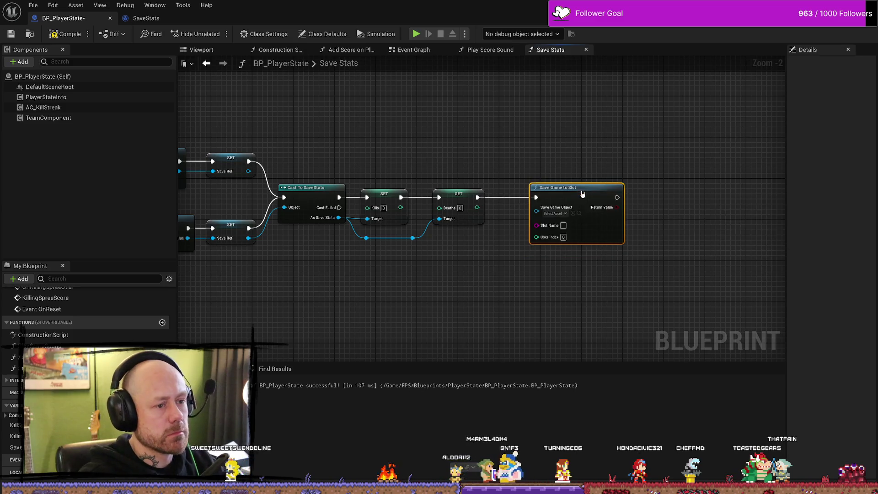
pyautogui.moveTo(564, 161)
pyautogui.mouseDown()
pyautogui.moveTo(539, 152)
pyautogui.moveTo(513, 204)
pyautogui.mouseUp()
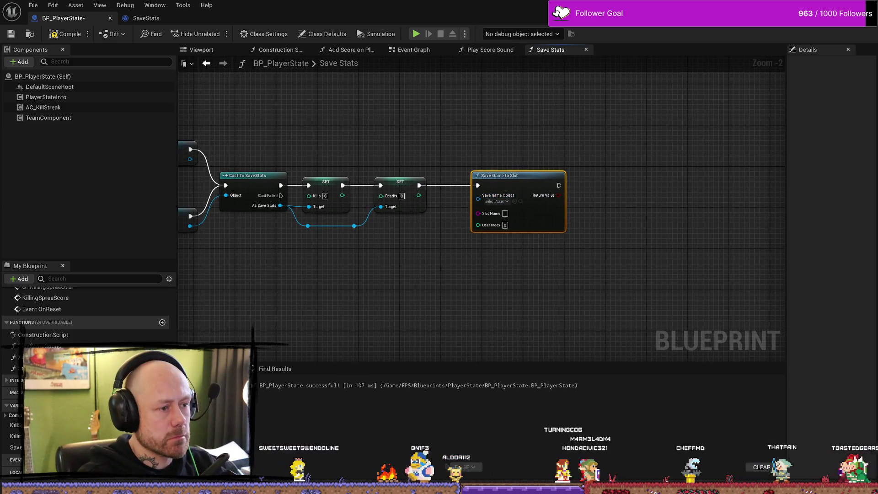
pyautogui.moveTo(458, 274); pyautogui.dragTo(490, 268)
pyautogui.moveTo(539, 170); pyautogui.dragTo(560, 169)
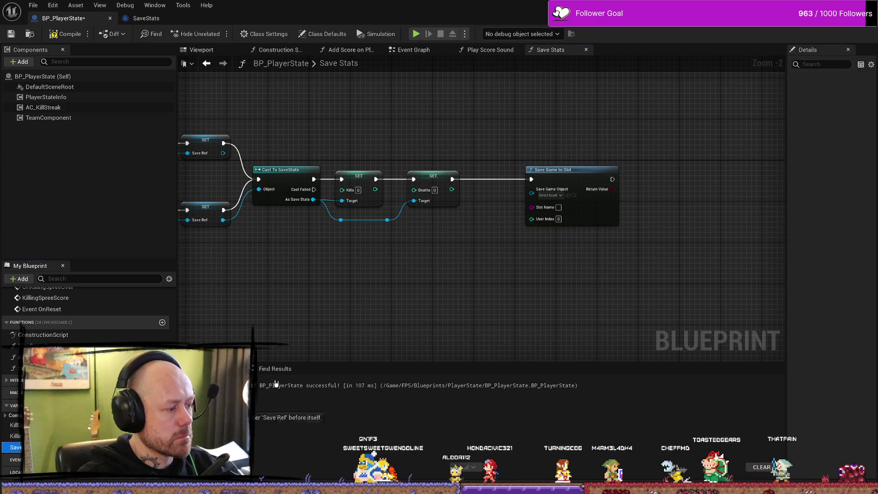
# Step: Feed a Save Ref getter into Save Game Object and a Slot Name getter into Slot Name
pyautogui.moveTo(16, 447)
pyautogui.mouseDown()
pyautogui.moveTo(469, 295)
pyautogui.moveTo(545, 215)
pyautogui.moveTo(531, 193)
pyautogui.mouseUp()
pyautogui.click(490, 304)
pyautogui.moveTo(476, 290); pyautogui.dragTo(480, 192)
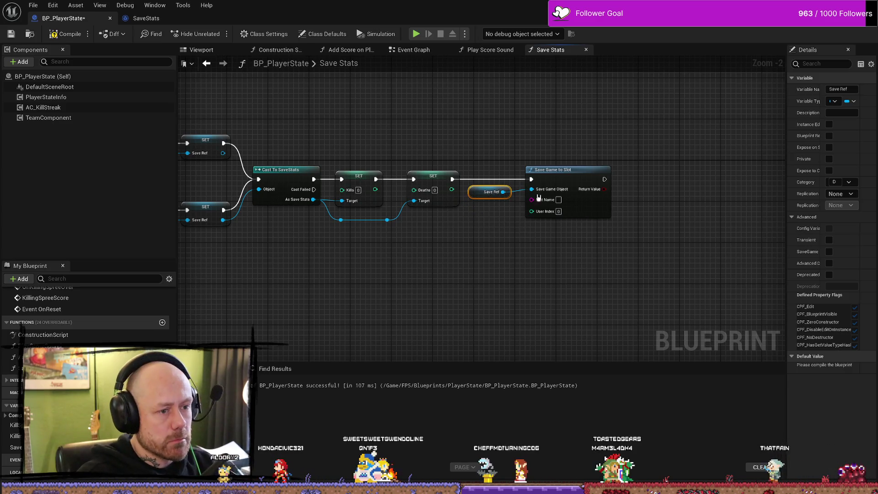
pyautogui.moveTo(525, 206); pyautogui.dragTo(492, 232)
pyautogui.write('slotn')
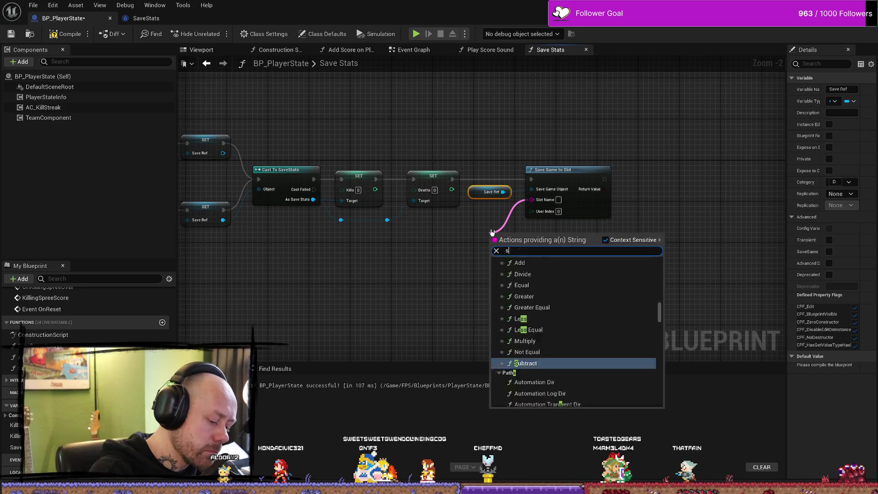
pyautogui.press('Return')
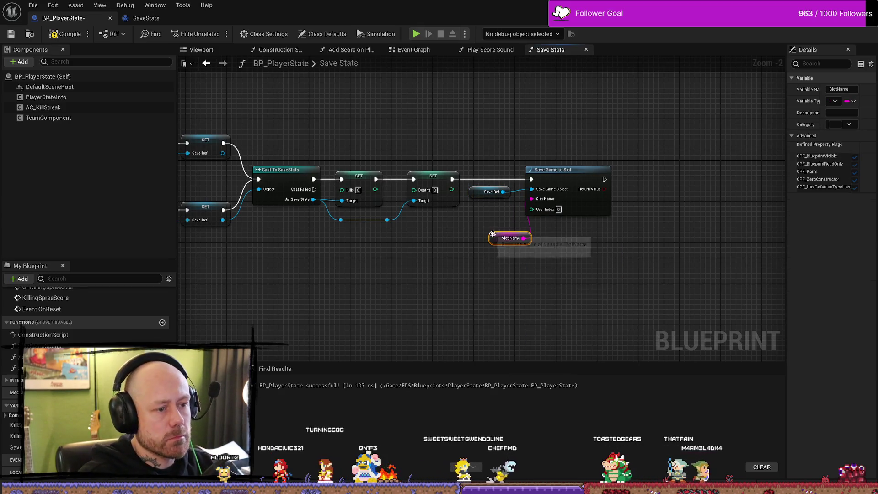
pyautogui.moveTo(498, 237); pyautogui.dragTo(479, 211)
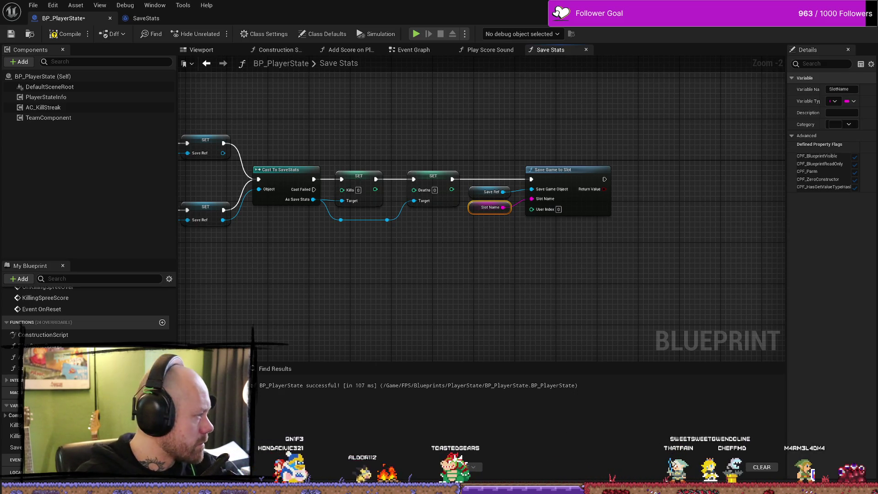
# Step: Compile BP_PlayerState, review the Save Stats graph, then jump to the Add Kill event
pyautogui.click(49, 39)
pyautogui.scroll(-3, 307, 274)
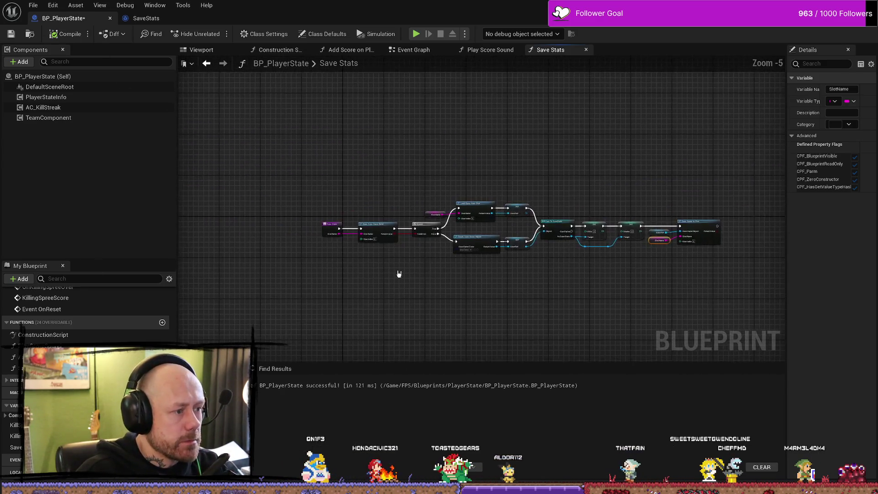
pyautogui.scroll(3, 399, 273)
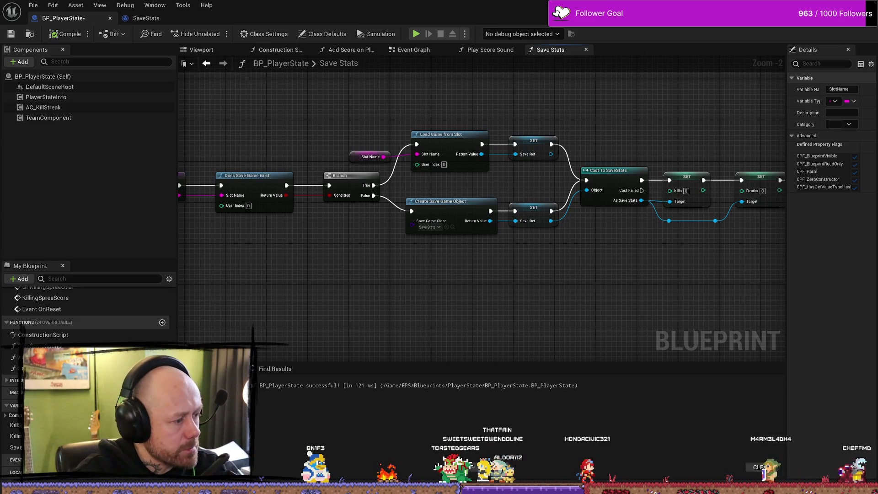
pyautogui.scroll(10, 174, 287)
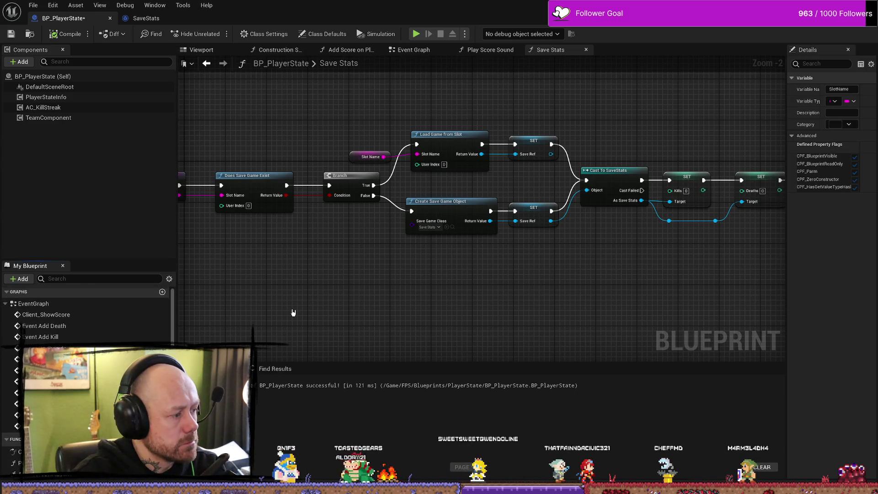
pyautogui.moveTo(293, 313); pyautogui.dragTo(380, 308)
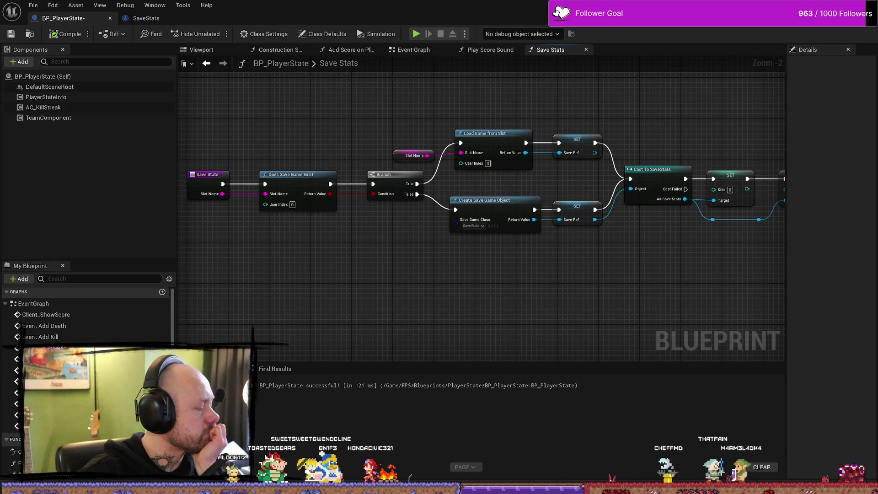
pyautogui.doubleClick(51, 337)
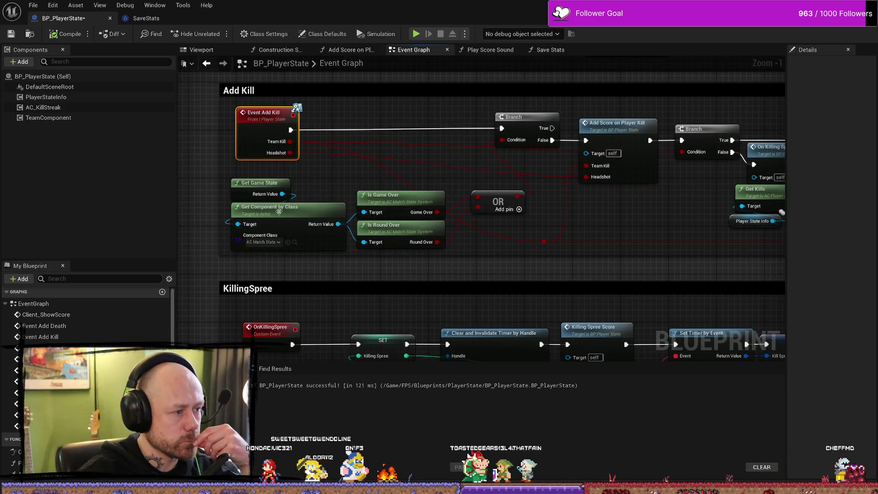
# Step: Follow the Add Kill chain and open the Increase Kill Streak node's event in AC_KillStreak
pyautogui.moveTo(552, 235); pyautogui.dragTo(263, 231)
pyautogui.scroll(-4, 623, 220)
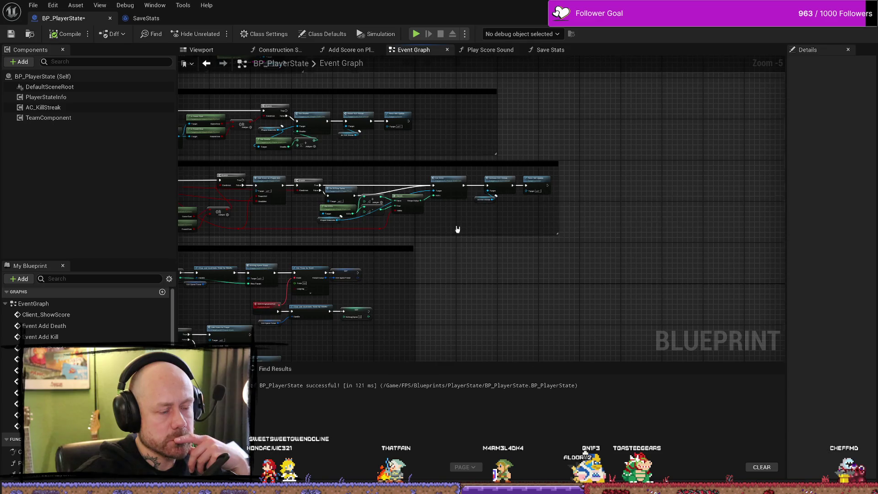
pyautogui.scroll(4, 559, 243)
pyautogui.scroll(1, 558, 243)
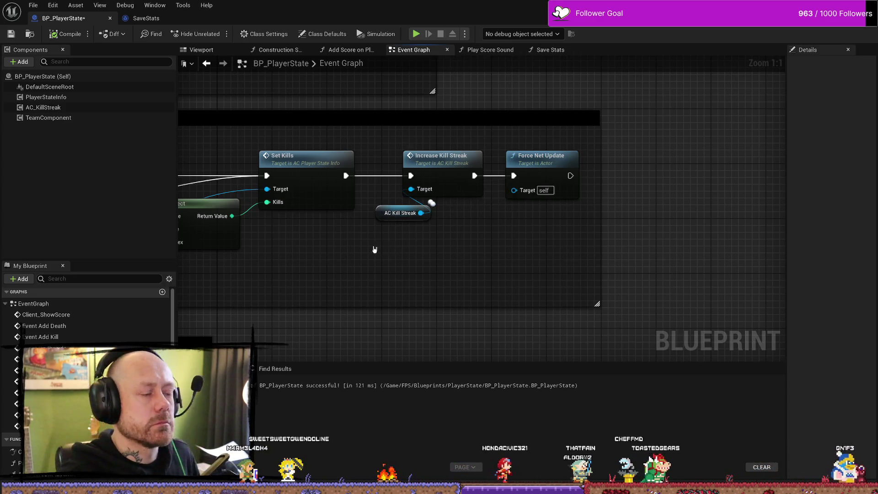
pyautogui.scroll(-3, 558, 238)
pyautogui.scroll(-1, 646, 133)
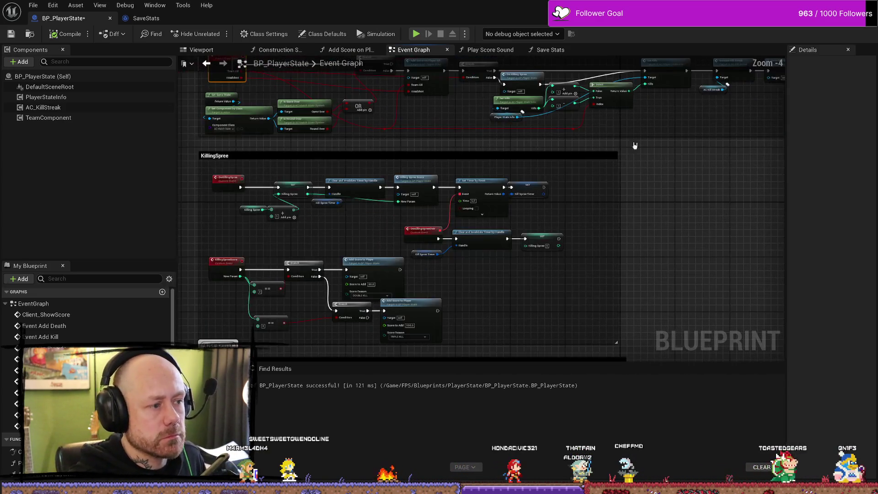
pyautogui.scroll(2, 294, 194)
pyautogui.scroll(1, 294, 194)
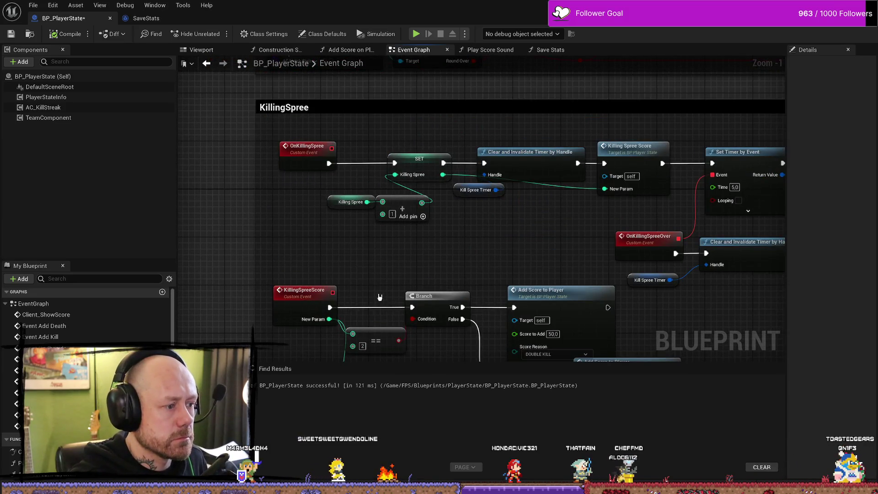
pyautogui.moveTo(378, 297); pyautogui.dragTo(369, 151)
pyautogui.scroll(-2, 399, 235)
pyautogui.moveTo(395, 266)
pyautogui.mouseDown()
pyautogui.moveTo(512, 182)
pyautogui.moveTo(512, 118)
pyautogui.moveTo(436, 216)
pyautogui.mouseUp()
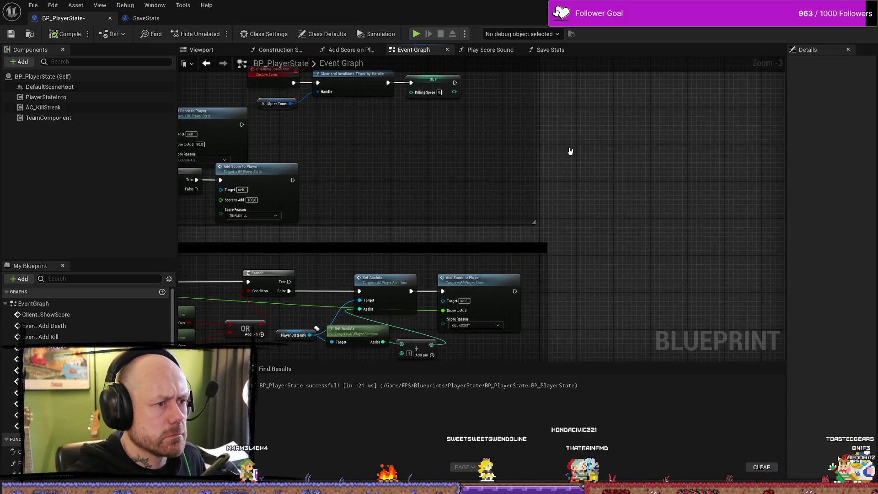
pyautogui.scroll(-1, 580, 174)
pyautogui.moveTo(591, 196); pyautogui.dragTo(564, 232)
pyautogui.scroll(2, 564, 231)
pyautogui.scroll(2, 578, 245)
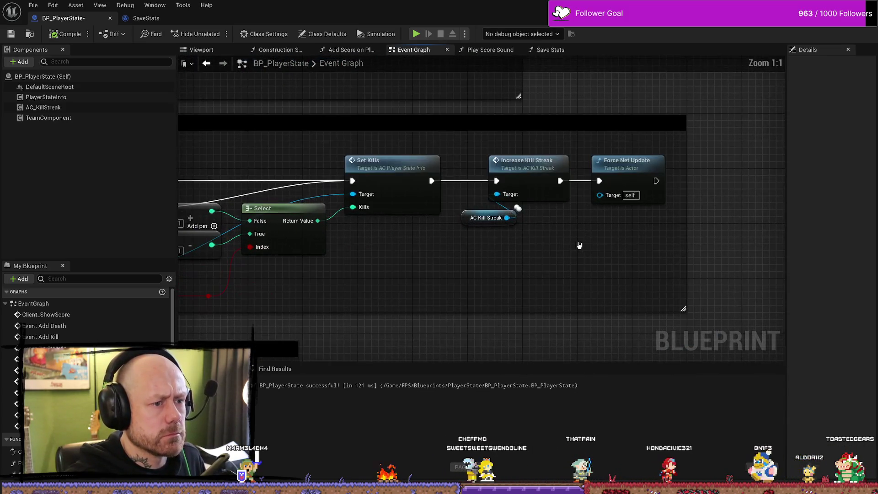
pyautogui.click(546, 160)
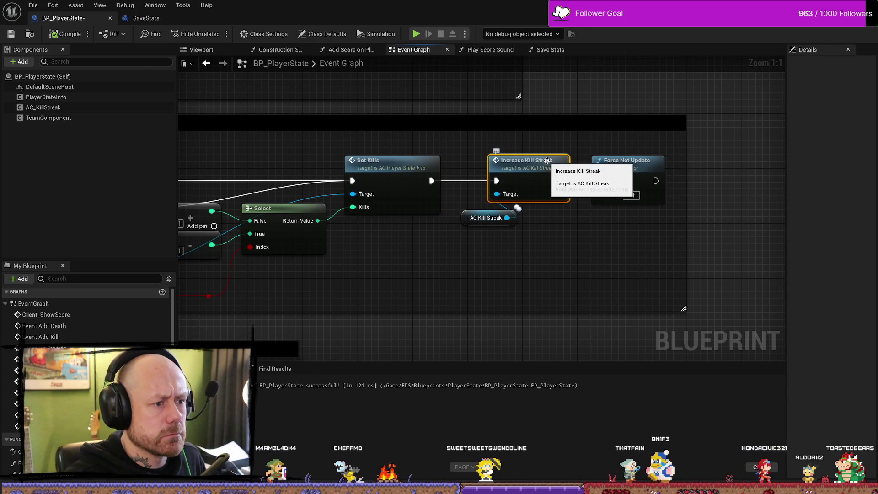
pyautogui.doubleClick(546, 161)
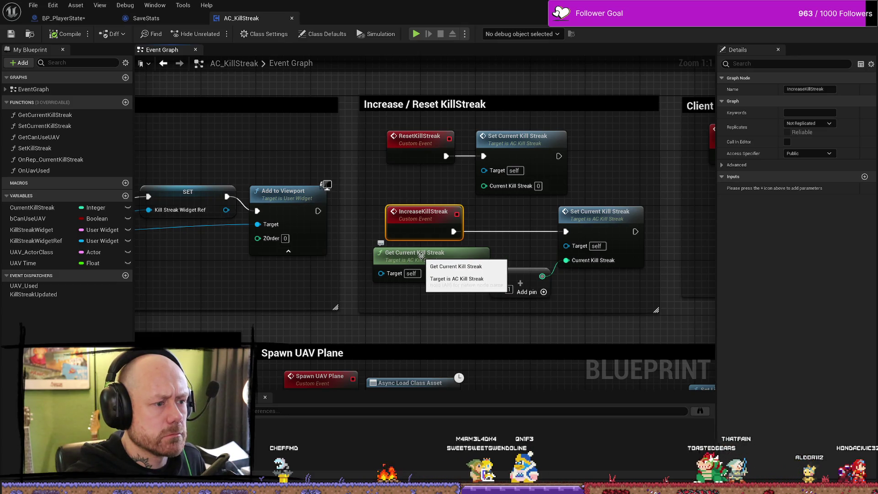
# Step: Find references to the ResetKillStreak event and open the result in the graph
pyautogui.moveTo(476, 299); pyautogui.dragTo(415, 300)
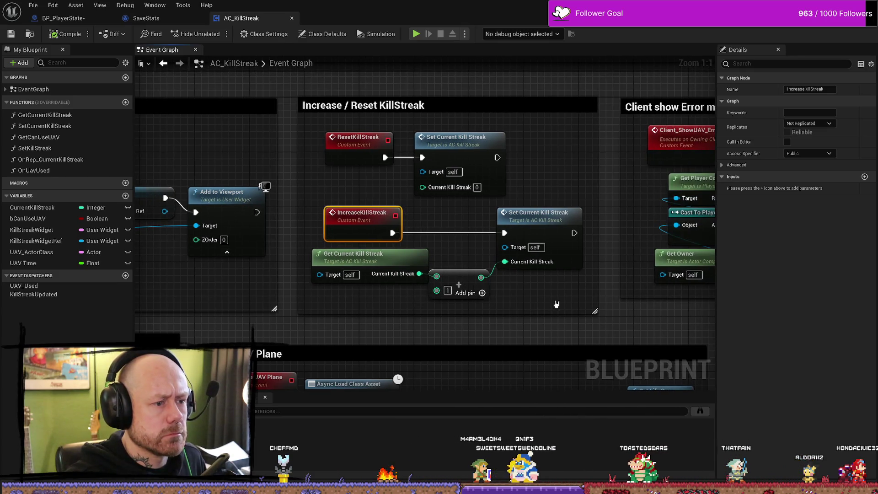
pyautogui.moveTo(556, 304); pyautogui.dragTo(505, 298)
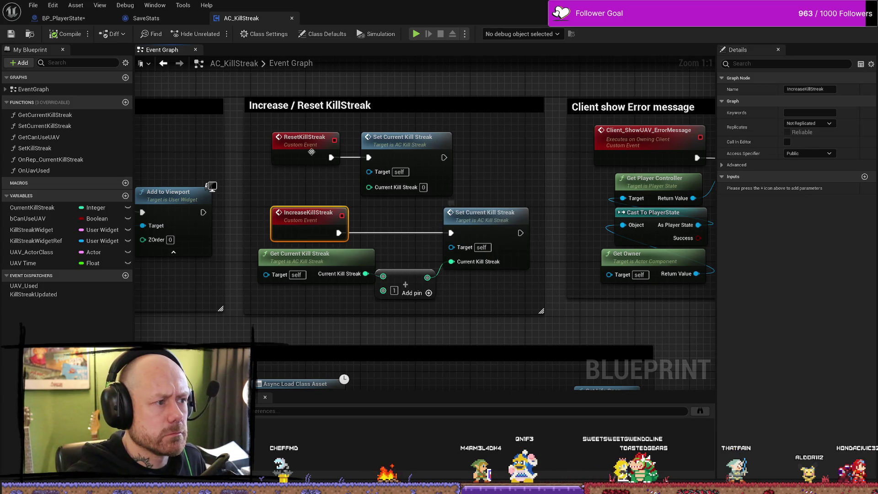
pyautogui.click(433, 143)
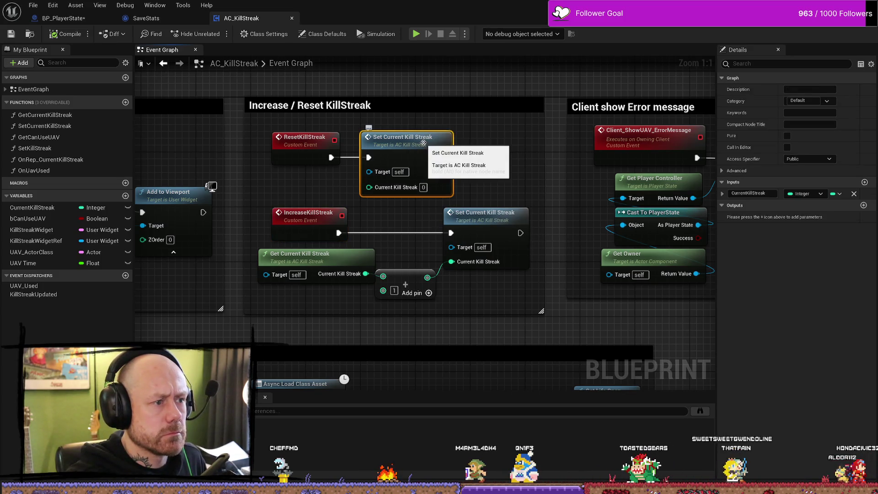
pyautogui.click(305, 142)
pyautogui.rightClick(306, 143)
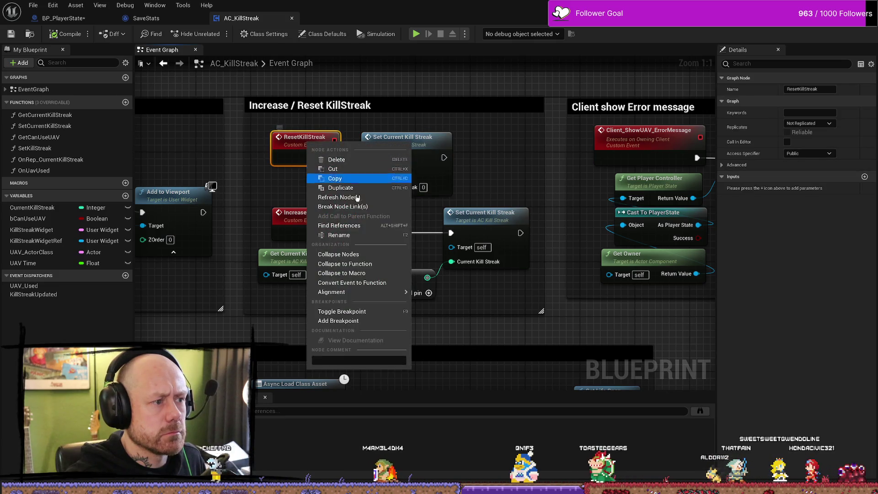
pyautogui.click(341, 225)
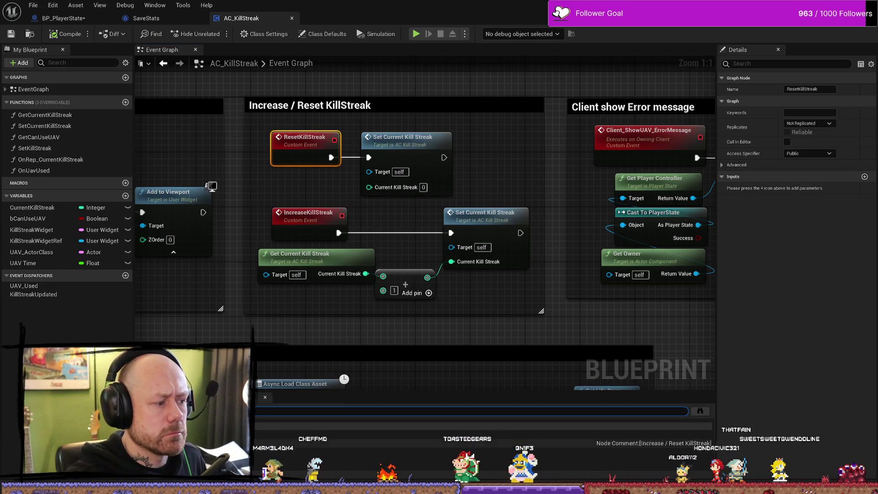
pyautogui.click(412, 434)
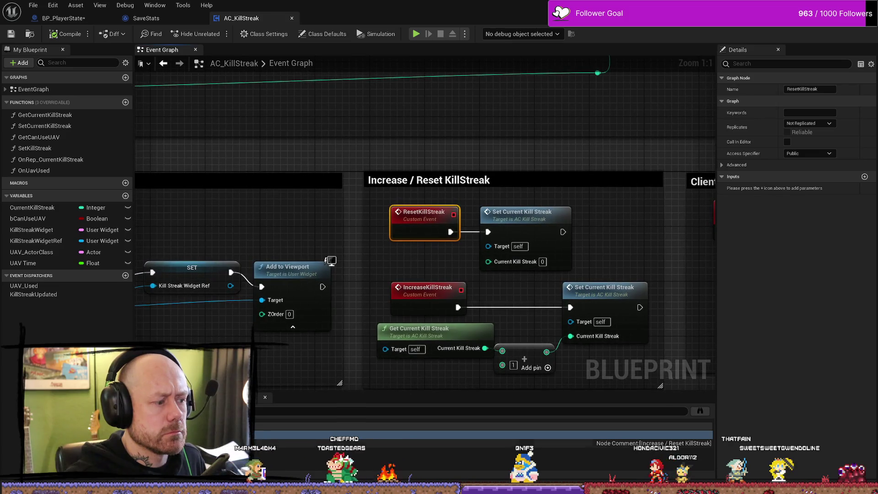
# Step: Frame the Increase / Reset KillStreak comment group, then go back to BP_PlayerState
pyautogui.click(595, 436)
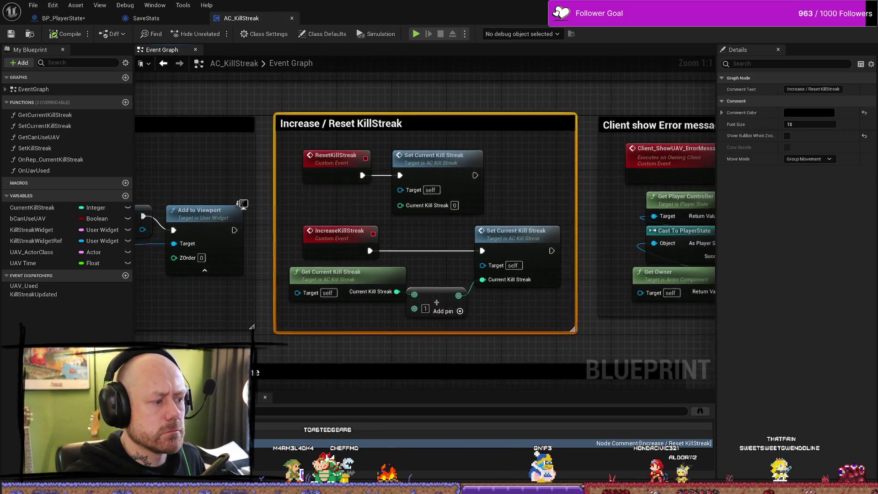
pyautogui.scroll(-2, 490, 158)
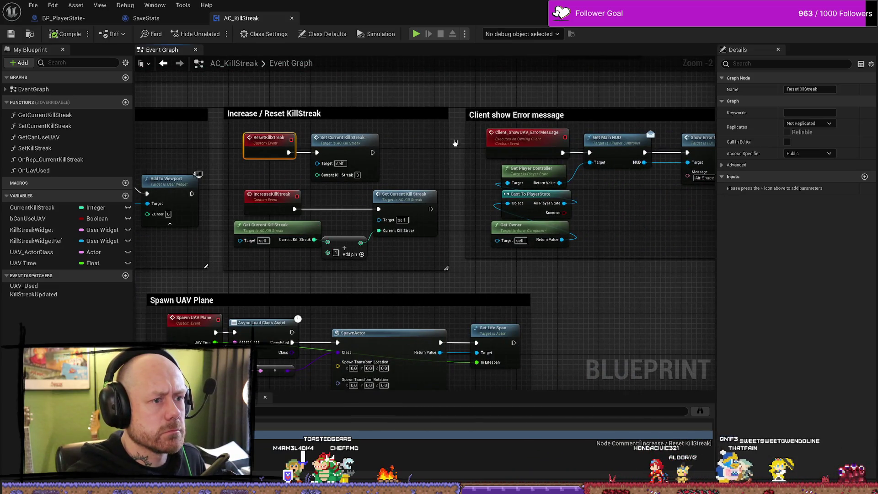
pyautogui.scroll(2, 291, 179)
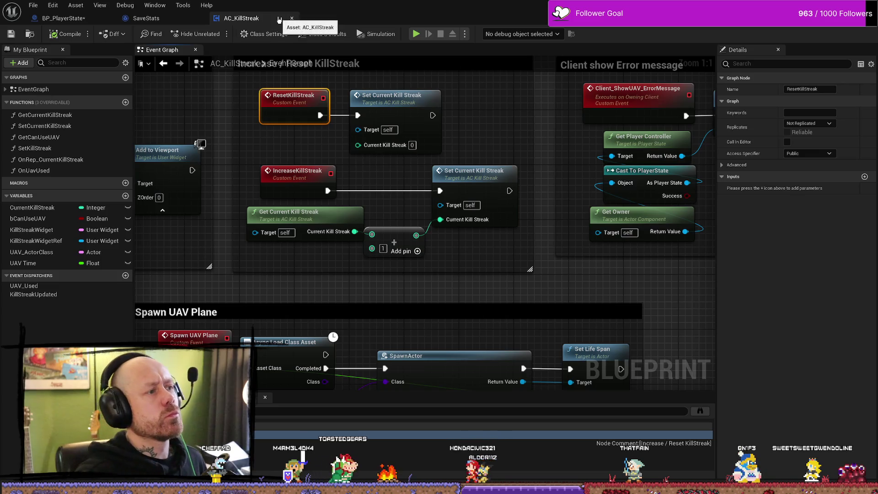
pyautogui.click(64, 18)
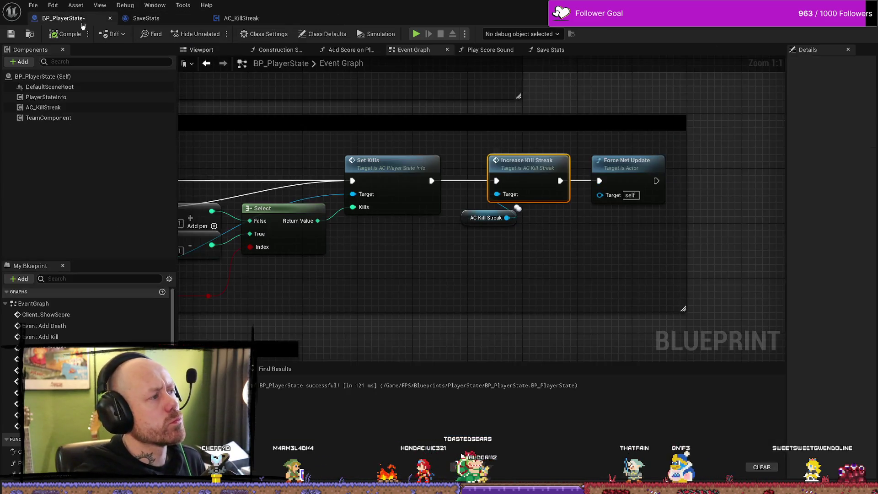
# Step: Inspect the AC_KillStreak and PlayerStateInfo components, then jump to Event Add Death
pyautogui.click(56, 109)
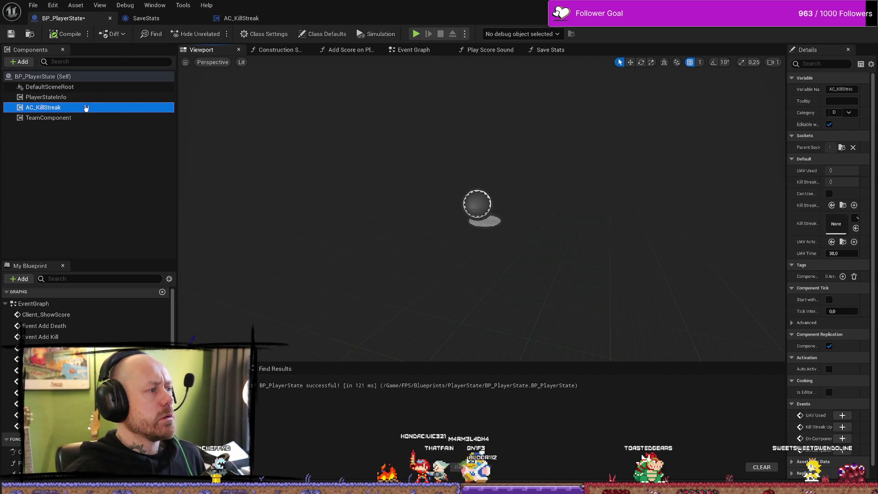
pyautogui.click(88, 98)
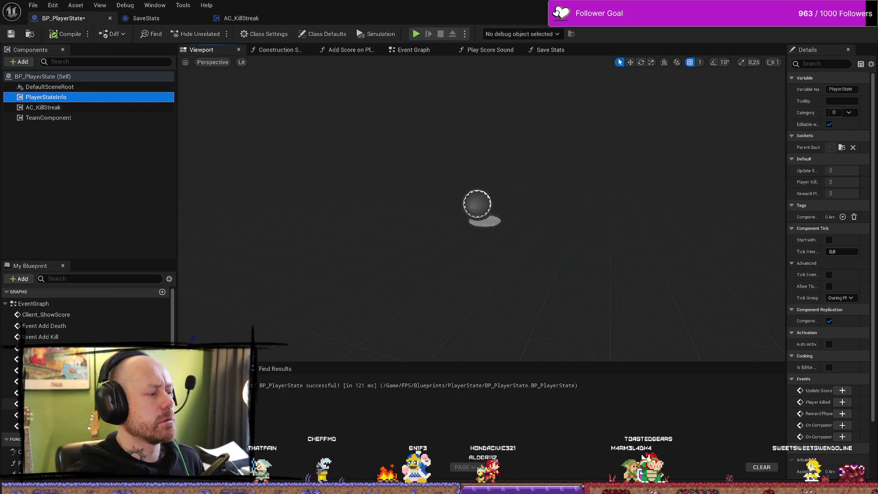
pyautogui.click(81, 326)
pyautogui.doubleClick(82, 326)
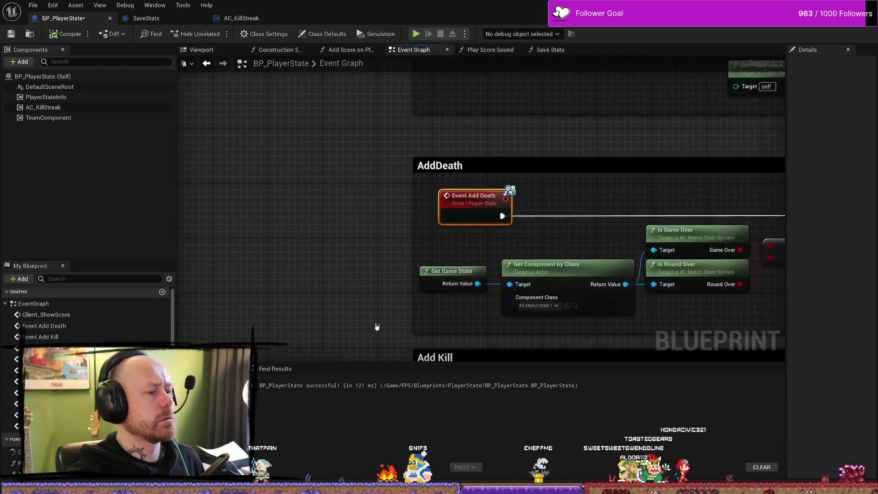
# Step: Pan along the Add Death chain past Set Deaths to Force Net Update and the On Reset group
pyautogui.scroll(-2, 517, 143)
pyautogui.scroll(1, 507, 163)
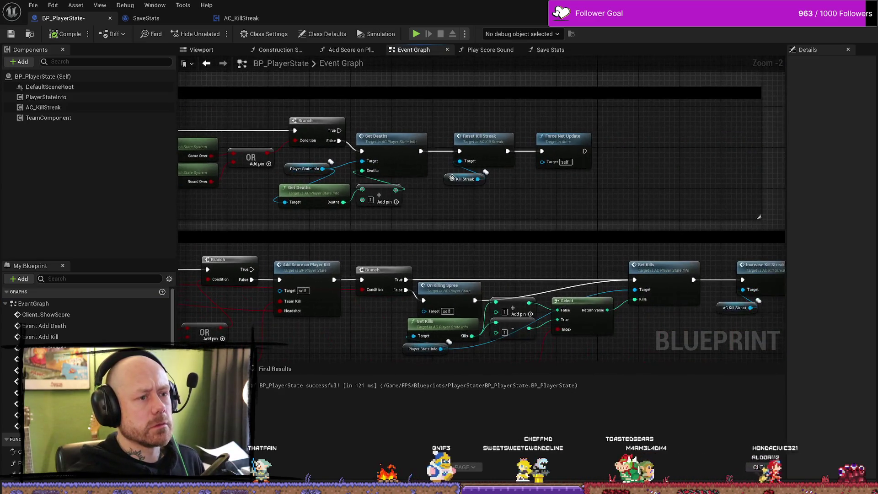
pyautogui.scroll(1, 482, 211)
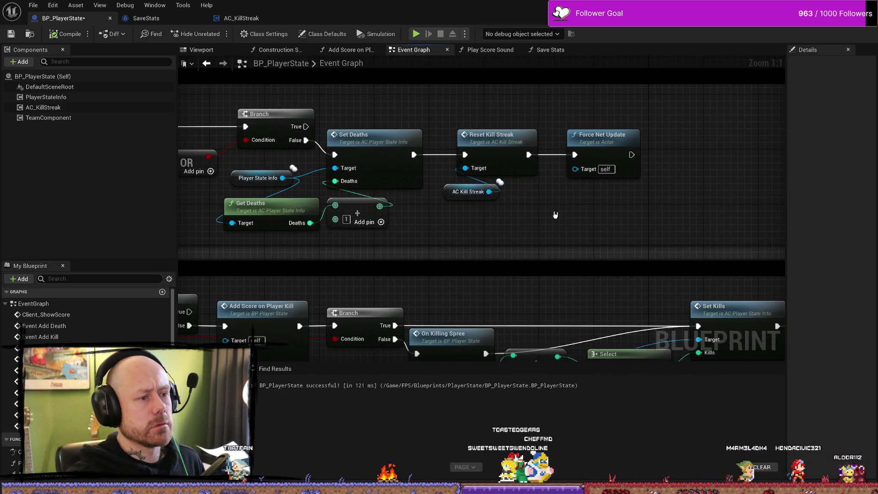
pyautogui.moveTo(555, 214)
pyautogui.mouseDown()
pyautogui.moveTo(549, 198)
pyautogui.moveTo(421, 239)
pyautogui.moveTo(447, 222)
pyautogui.moveTo(577, 222)
pyautogui.mouseUp()
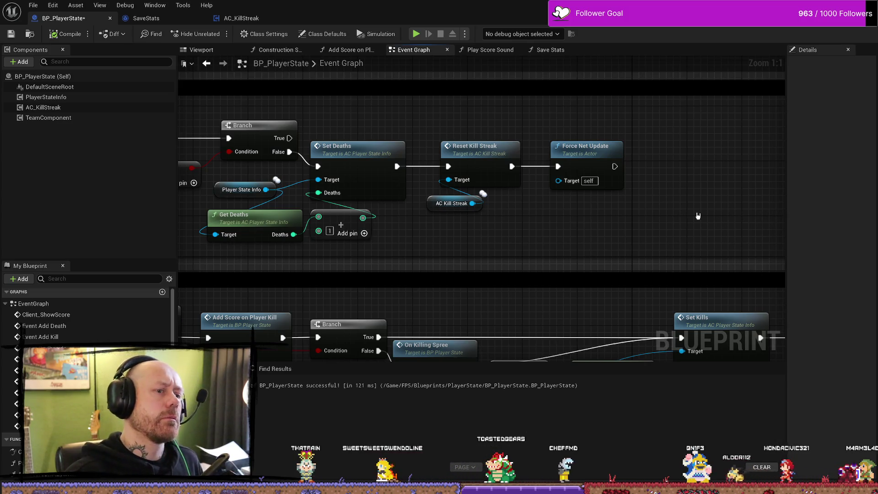
pyautogui.scroll(-2, 641, 223)
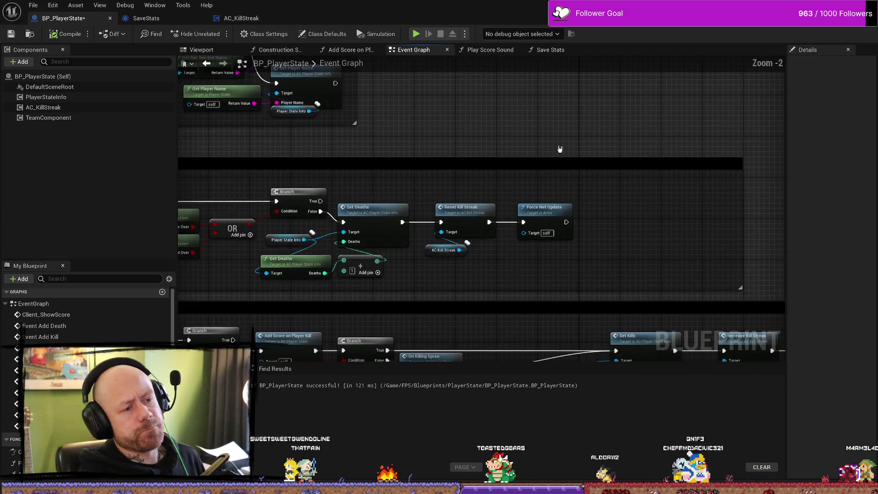
pyautogui.moveTo(560, 149)
pyautogui.mouseDown()
pyautogui.moveTo(539, 245)
pyautogui.moveTo(461, 221)
pyautogui.moveTo(507, 222)
pyautogui.mouseUp()
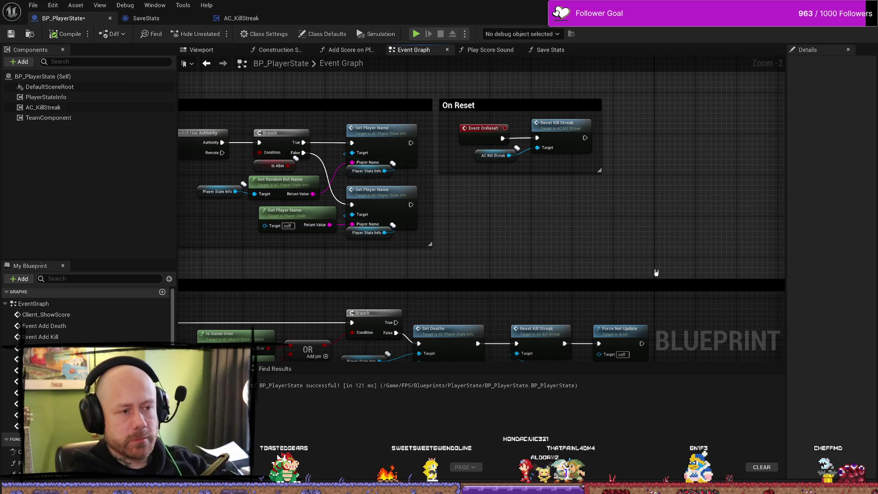
pyautogui.scroll(-3, 644, 169)
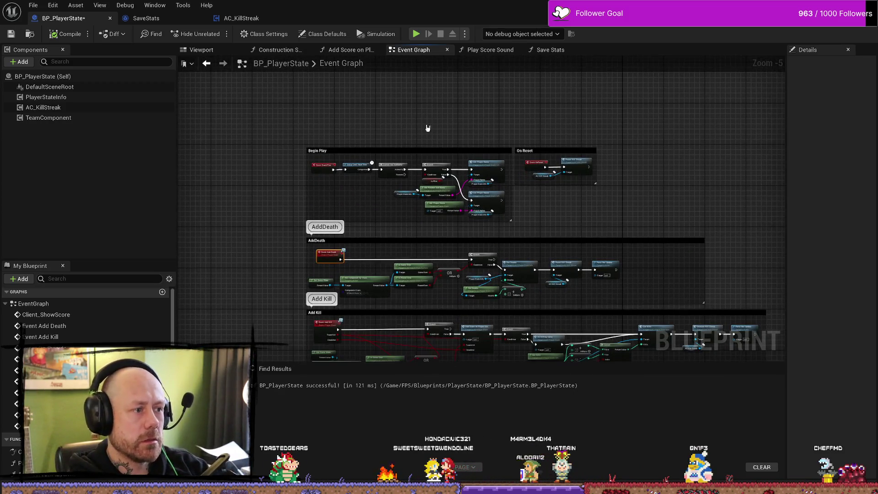
pyautogui.click(32, 4)
pyautogui.click(563, 177)
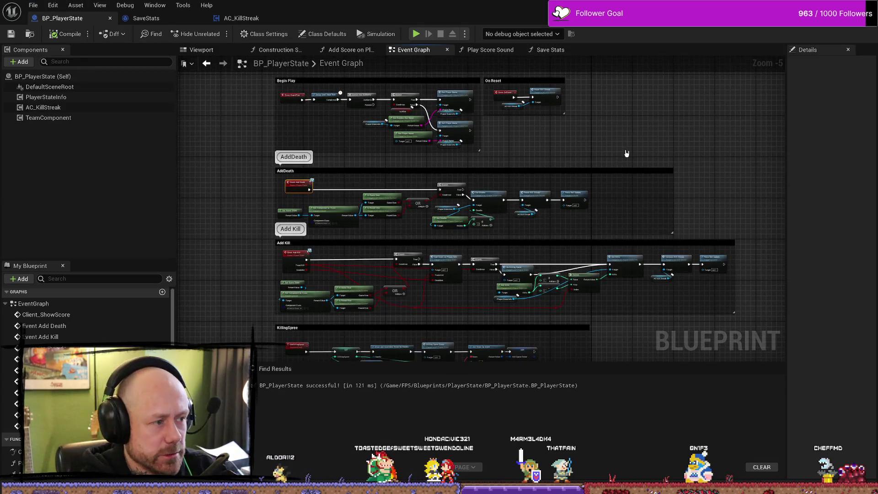
pyautogui.scroll(2, 609, 213)
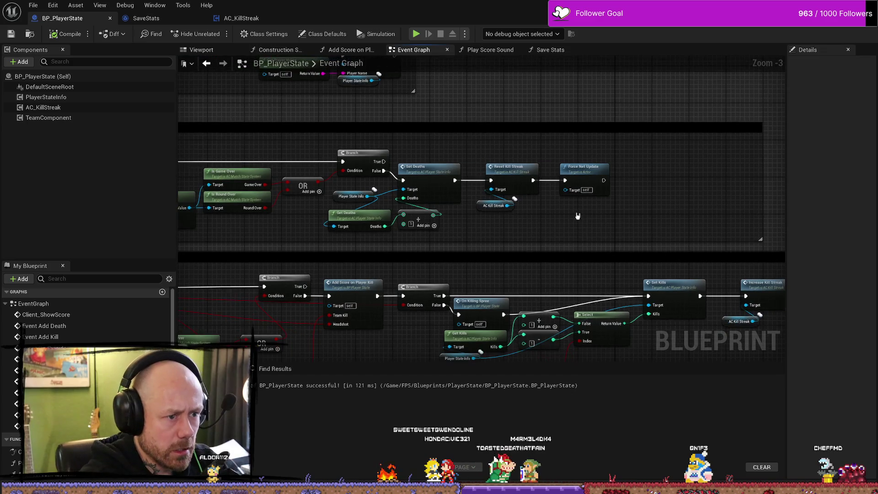
pyautogui.scroll(3, 558, 227)
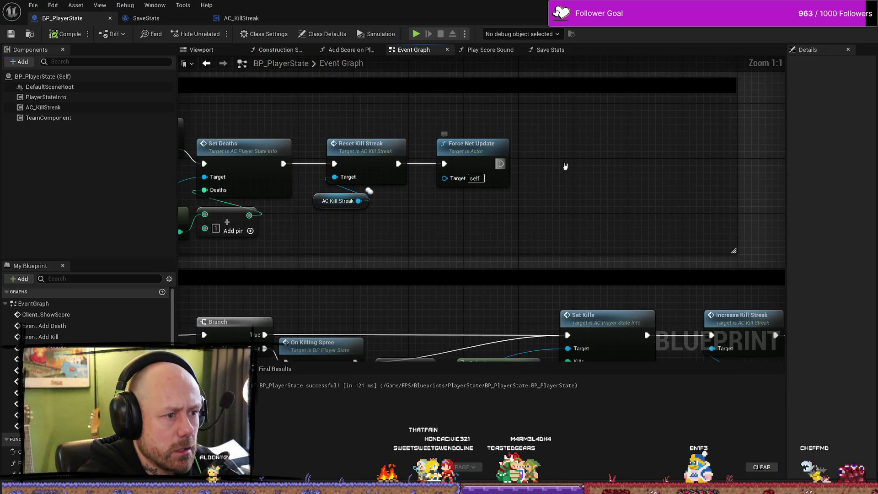
# Step: Add a Print String after Force Net Update, fed by a pasted AC Kill Streak reference
pyautogui.moveTo(501, 163); pyautogui.dragTo(575, 163)
pyautogui.write('print')
pyautogui.press('Return')
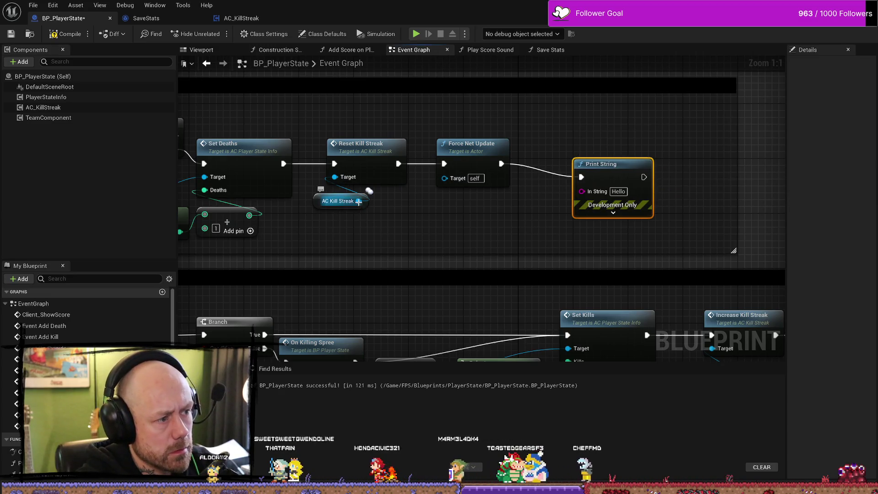
pyautogui.click(316, 206)
pyautogui.hotkey('ctrl', 'c')
pyautogui.hotkey('ctrl', 'v')
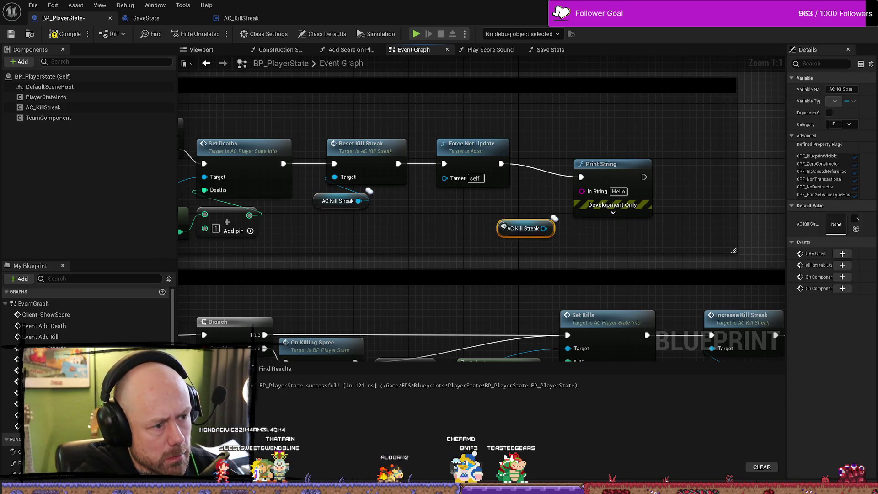
pyautogui.moveTo(543, 229); pyautogui.dragTo(581, 191)
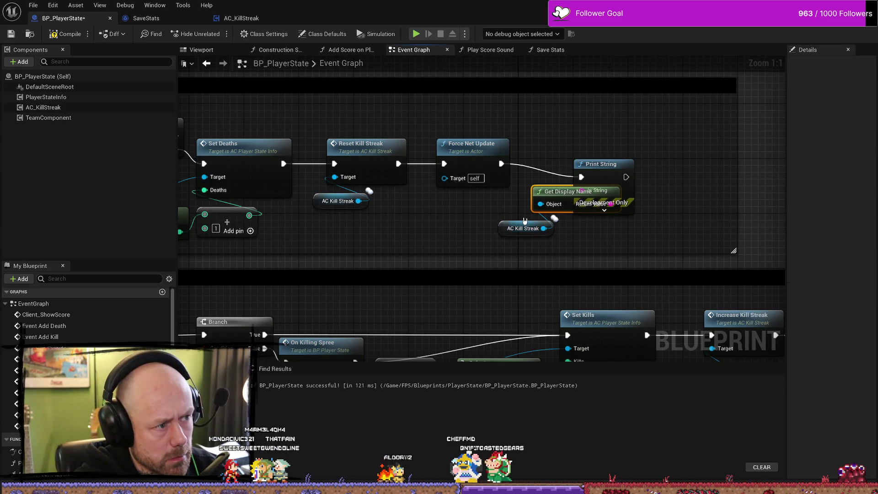
# Step: Rearrange Get Display Name, AC Kill Streak and Print String so they no longer overlap
pyautogui.scroll(-3, 405, 223)
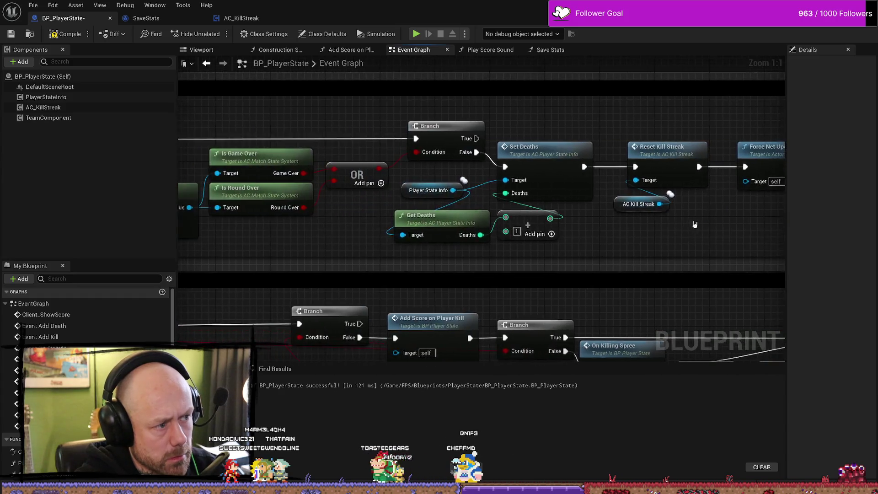
pyautogui.scroll(2, 538, 220)
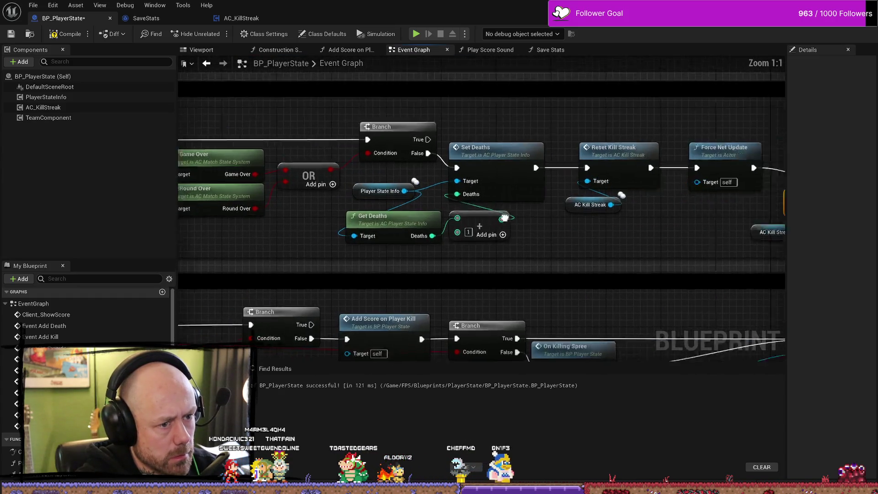
pyautogui.scroll(1, 610, 242)
pyautogui.moveTo(528, 190); pyautogui.dragTo(473, 196)
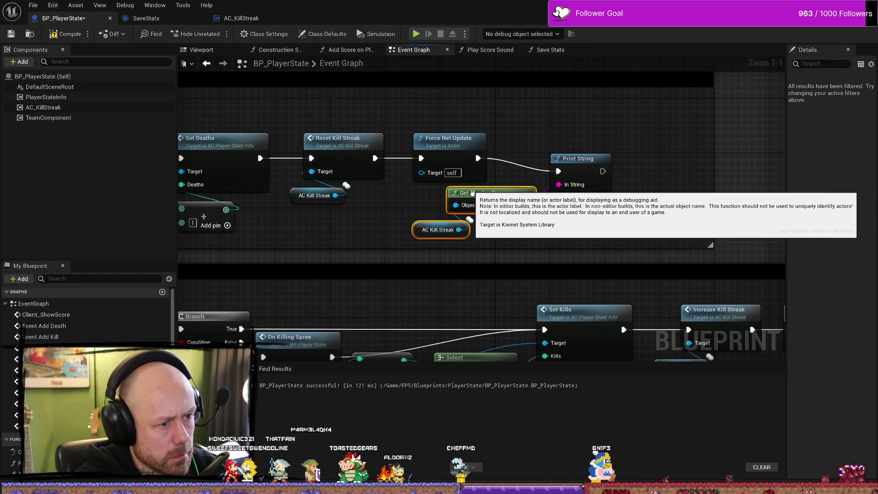
pyautogui.moveTo(580, 159); pyautogui.dragTo(587, 152)
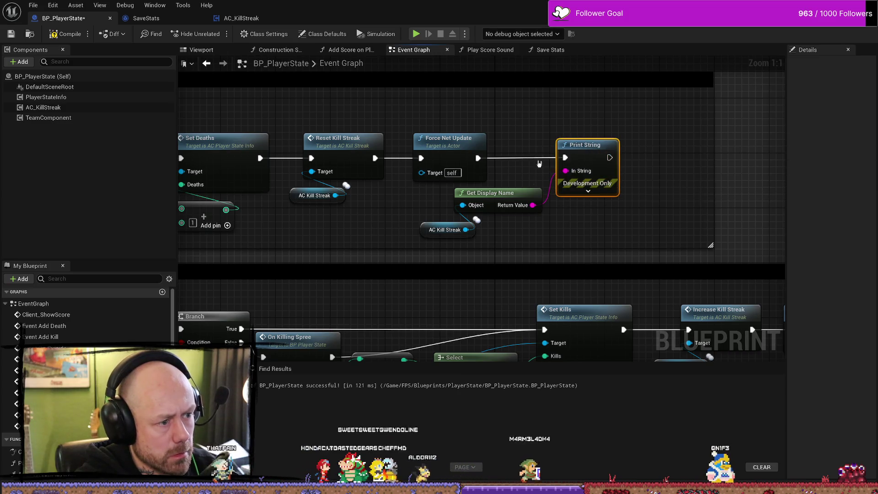
pyautogui.moveTo(577, 152); pyautogui.dragTo(576, 145)
pyautogui.moveTo(524, 237); pyautogui.dragTo(457, 212)
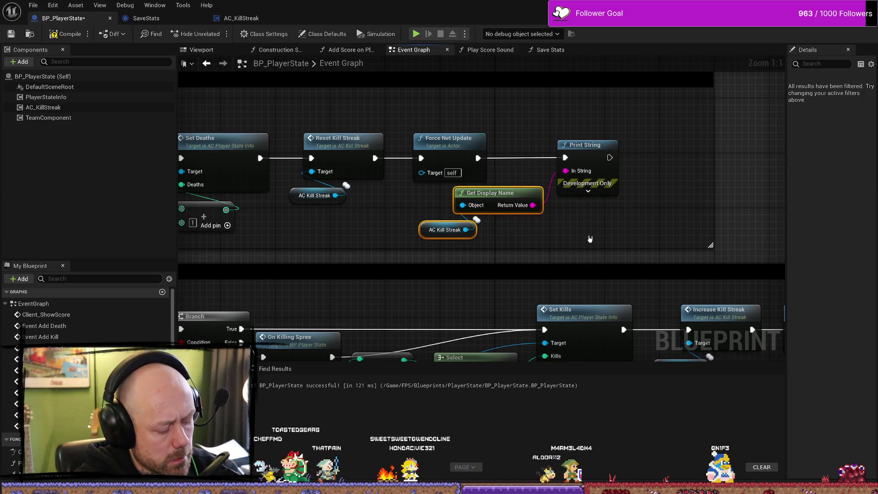
pyautogui.click(590, 239)
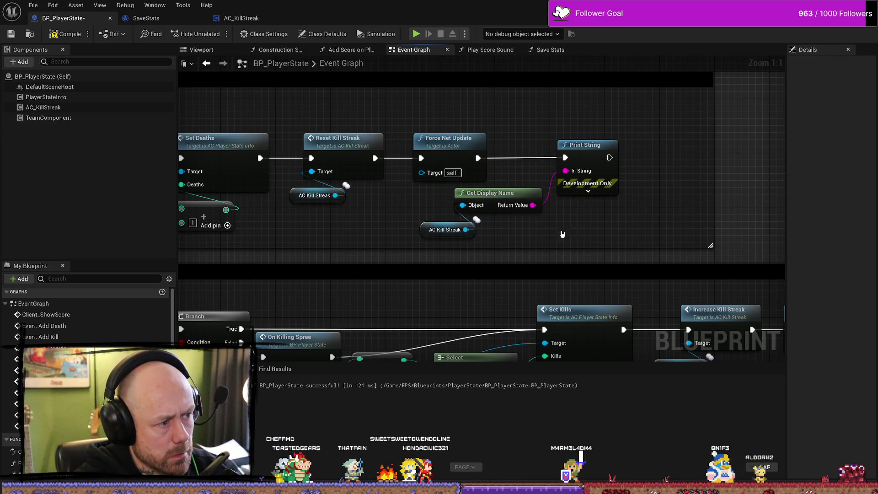
# Step: Inspect AC_KillStreak's ResetKillStreak event, then return to BP_PlayerState via the SaveStats tab
pyautogui.doubleClick(354, 152)
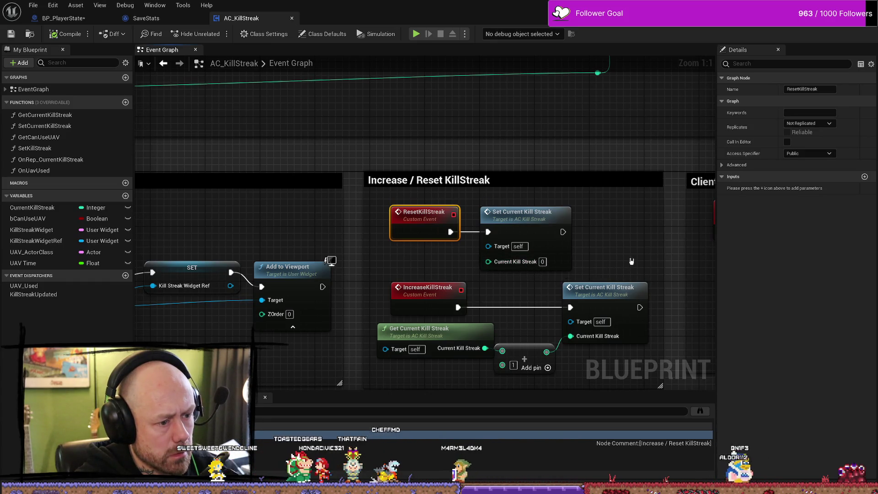
pyautogui.moveTo(631, 257); pyautogui.dragTo(550, 230)
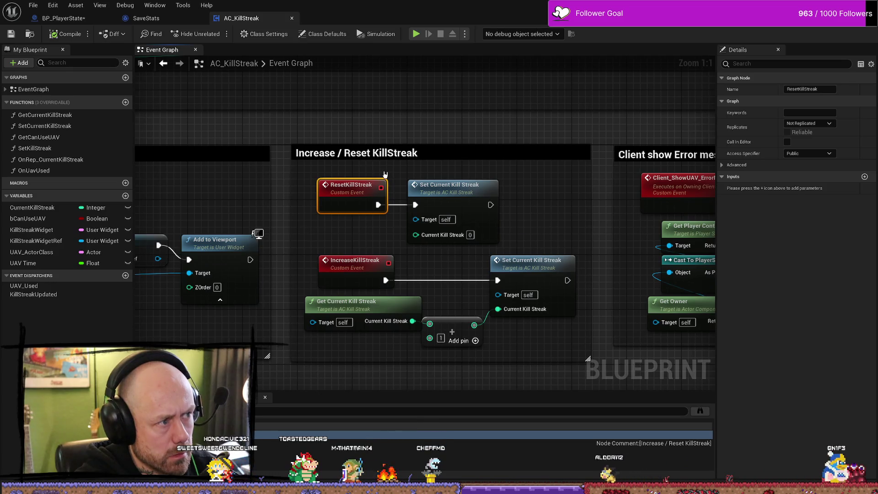
pyautogui.click(145, 18)
pyautogui.click(64, 19)
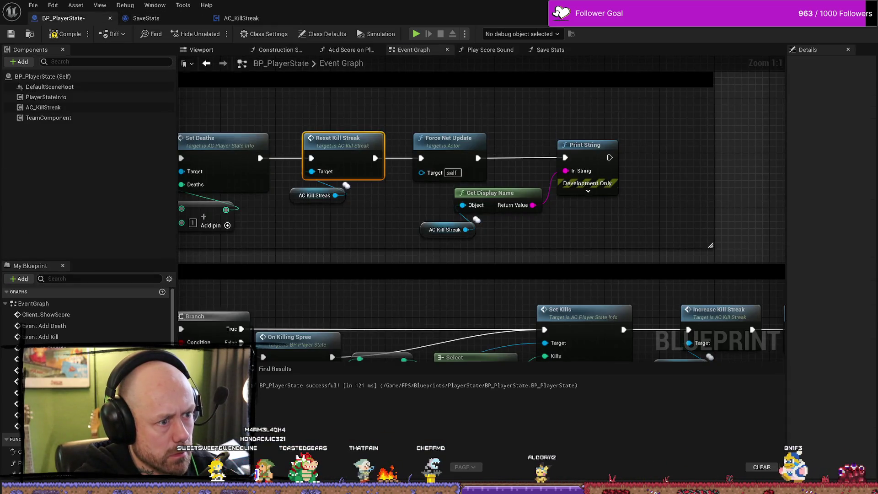
# Step: Add a Print String node after Force Net Update in the Increase Kill Streak chain
pyautogui.scroll(-3, 549, 224)
pyautogui.scroll(-3, 549, 225)
pyautogui.scroll(3, 517, 214)
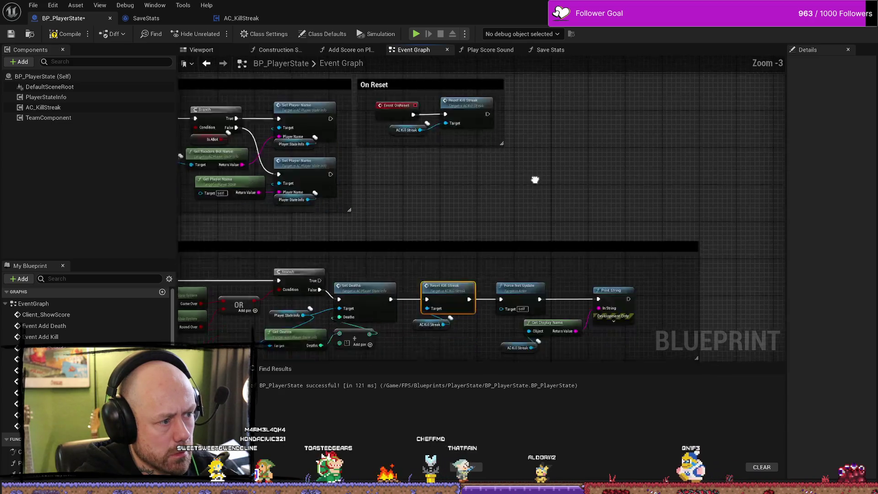
pyautogui.scroll(-1, 501, 141)
pyautogui.scroll(4, 506, 129)
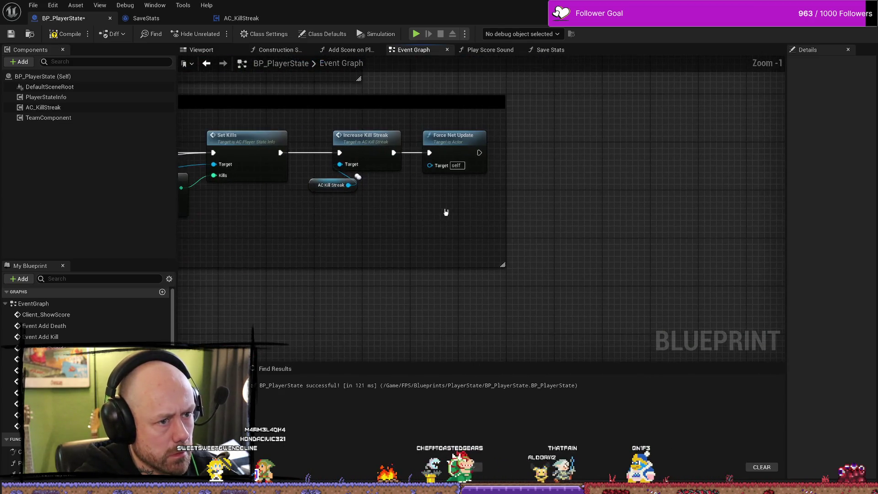
pyautogui.moveTo(478, 152); pyautogui.dragTo(589, 153)
pyautogui.write('pinmt')
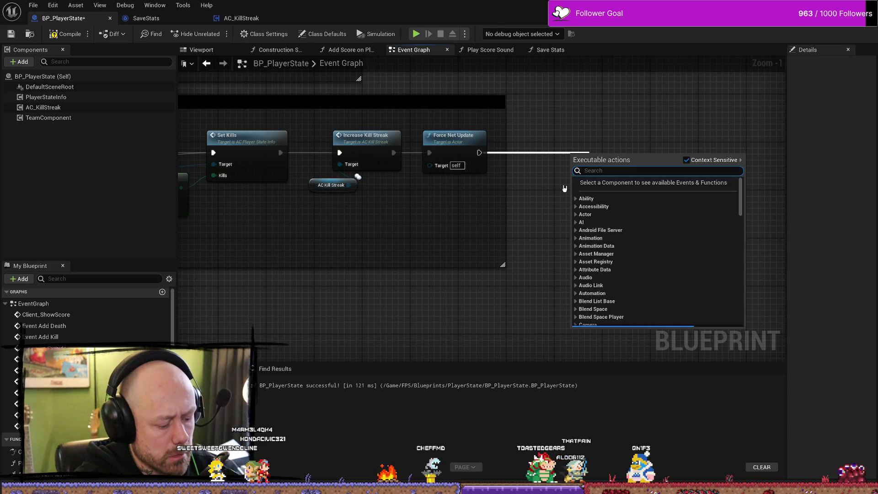
pyautogui.press('BackSpace')
pyautogui.press('BackSpace')
pyautogui.press('BackSpace')
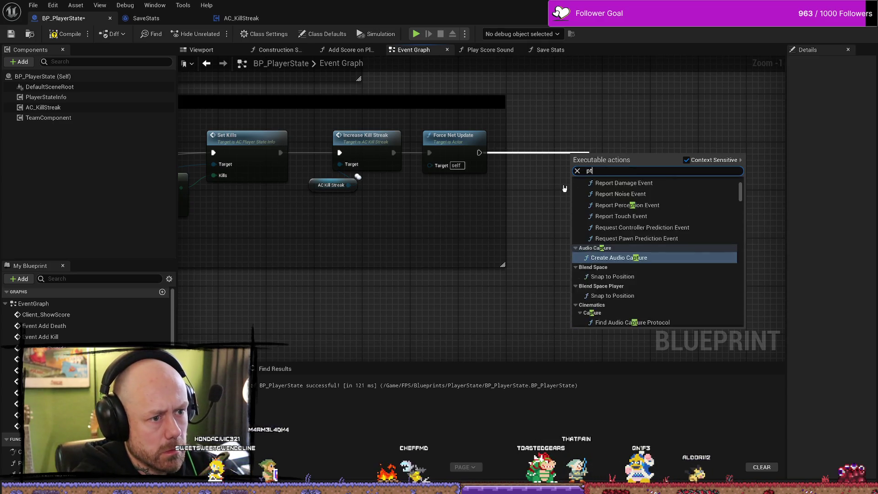
pyautogui.write('t')
pyautogui.press('BackSpace')
pyautogui.write('rint')
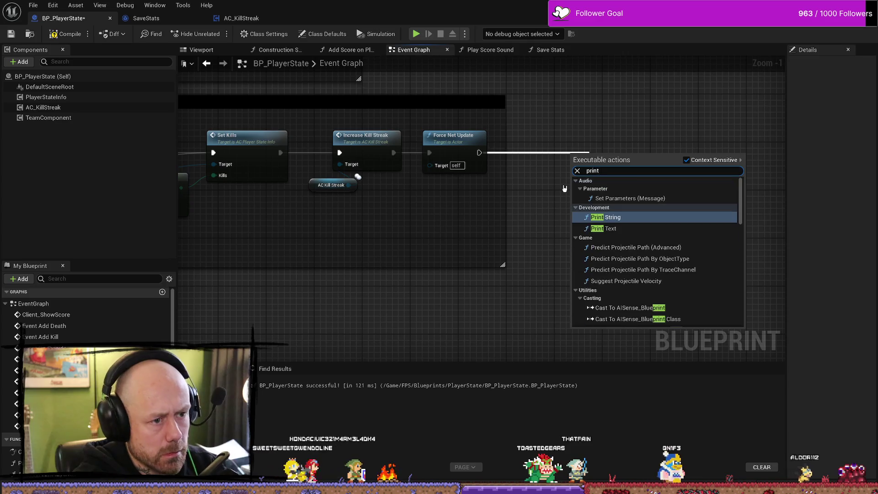
pyautogui.press('Return')
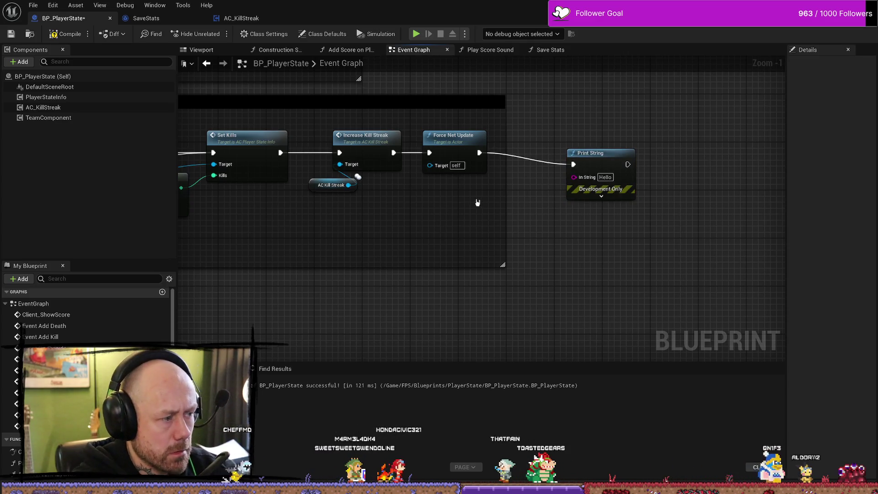
# Step: Paste Get Display Name with AC Kill Streak and wire its Return Value into In String
pyautogui.hotkey('ctrl', 'v')
pyautogui.moveTo(555, 200); pyautogui.dragTo(574, 177)
pyautogui.moveTo(514, 165)
pyautogui.mouseDown()
pyautogui.moveTo(730, 147)
pyautogui.moveTo(798, 151)
pyautogui.mouseUp()
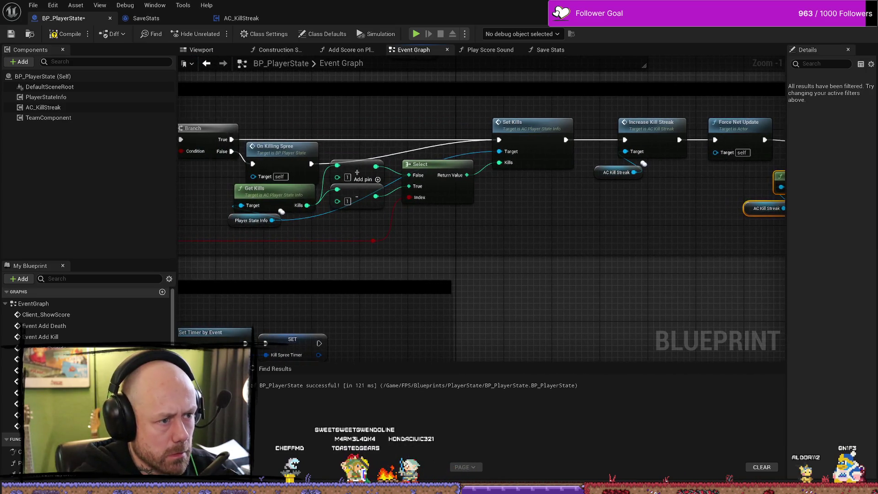
pyautogui.moveTo(481, 245); pyautogui.dragTo(522, 242)
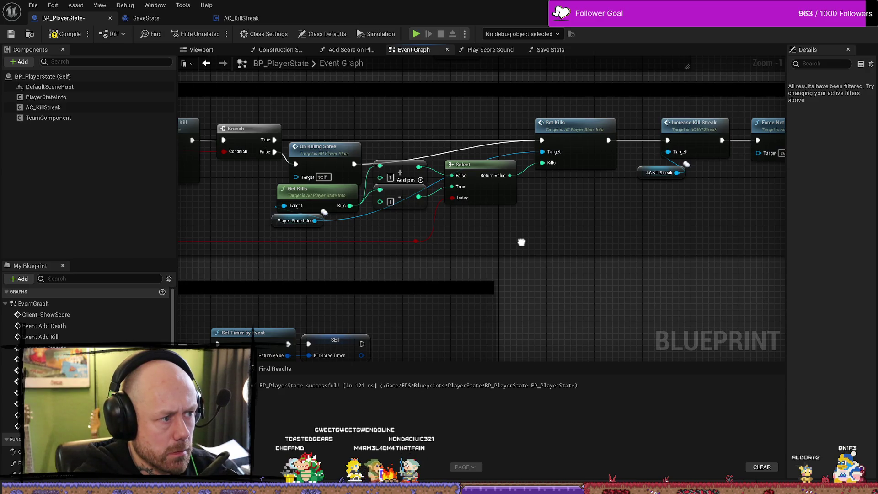
pyautogui.moveTo(521, 243)
pyautogui.mouseDown()
pyautogui.moveTo(272, 243)
pyautogui.moveTo(392, 193)
pyautogui.mouseUp()
pyautogui.moveTo(465, 213); pyautogui.dragTo(415, 234)
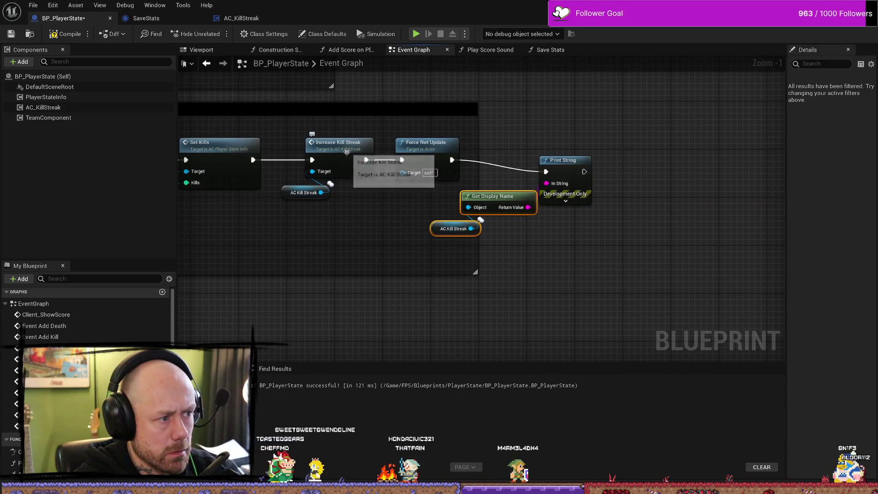
# Step: Check the AC Kill Streak variable's properties and open Increase Kill Streak in the component
pyautogui.click(287, 193)
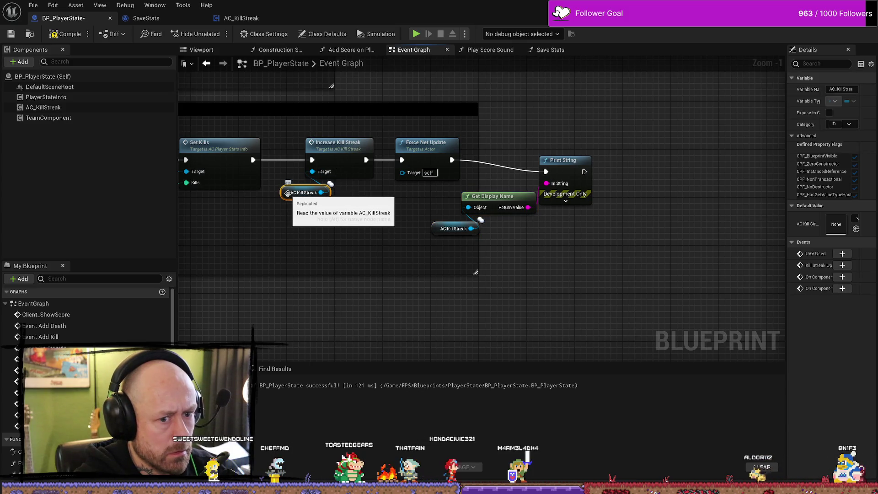
pyautogui.moveTo(786, 106); pyautogui.dragTo(698, 108)
pyautogui.doubleClick(337, 156)
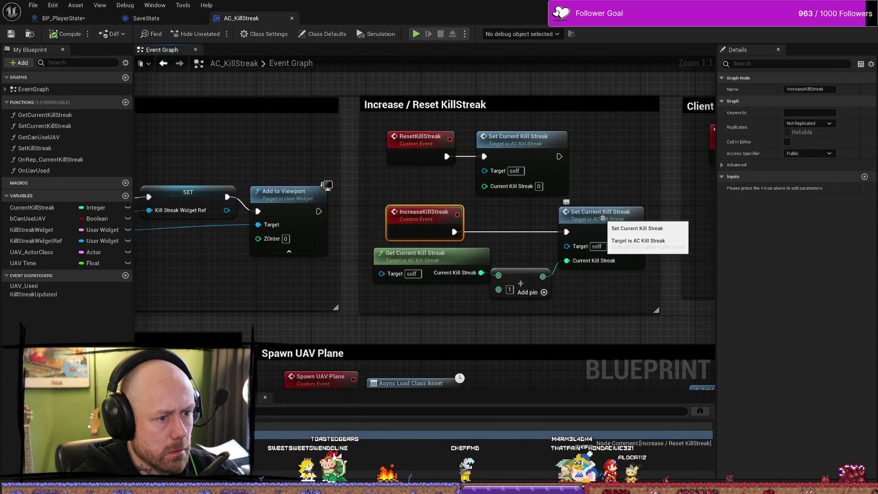
pyautogui.doubleClick(585, 220)
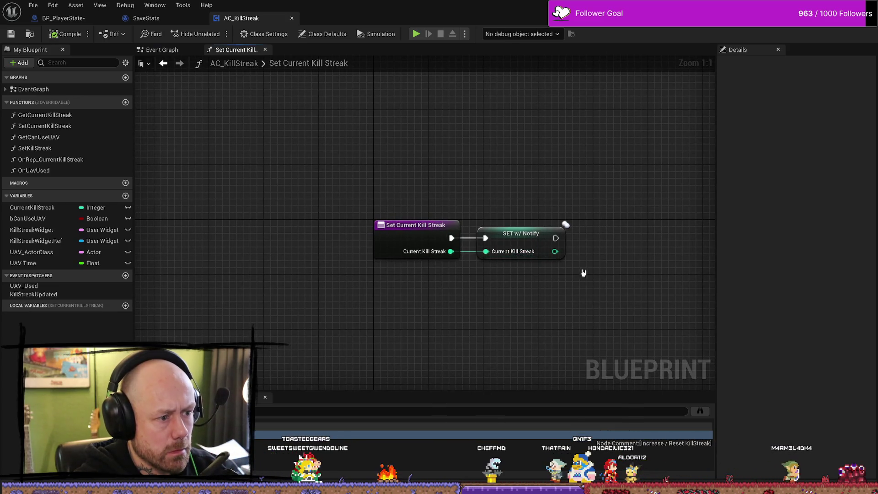
pyautogui.click(146, 18)
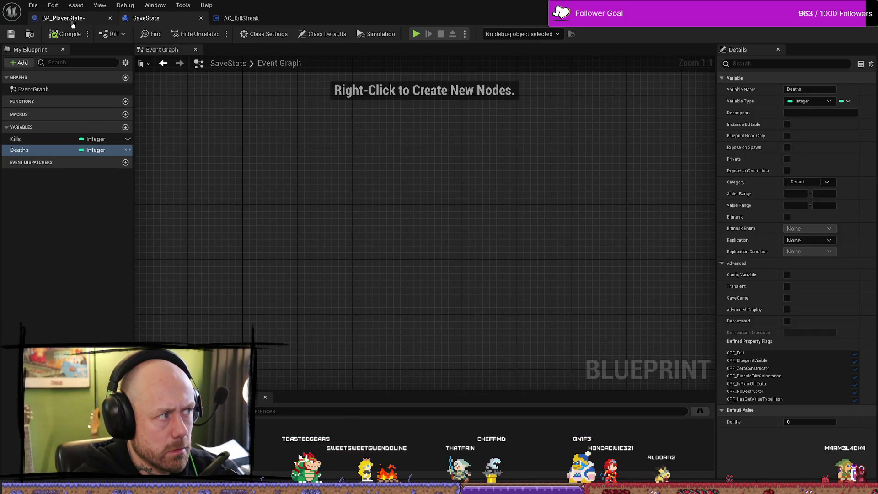
pyautogui.click(64, 17)
pyautogui.click(416, 253)
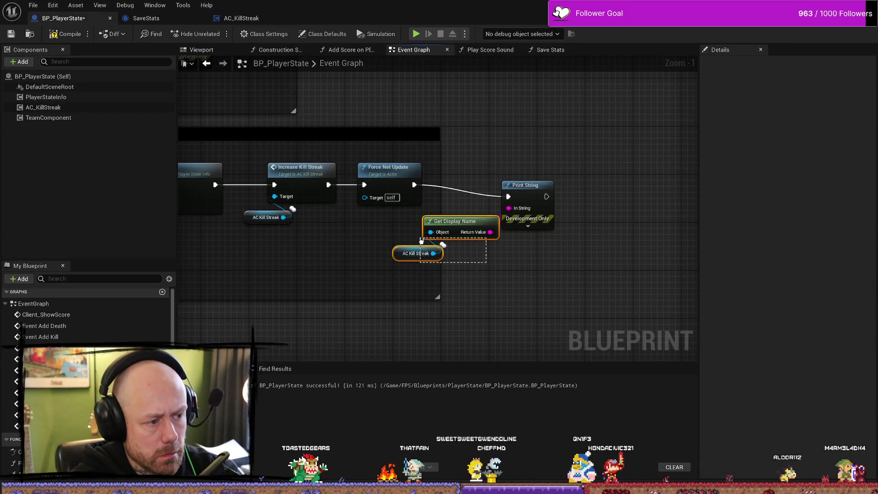
# Step: Replace Get Display Name with Get Current Kill Streak, feeding the first Print String's In String
pyautogui.keyDown('ctrl'); pyautogui.click(460, 236); pyautogui.keyUp('ctrl')
pyautogui.press('Delete')
pyautogui.rightClick(476, 258)
pyautogui.write('cur')
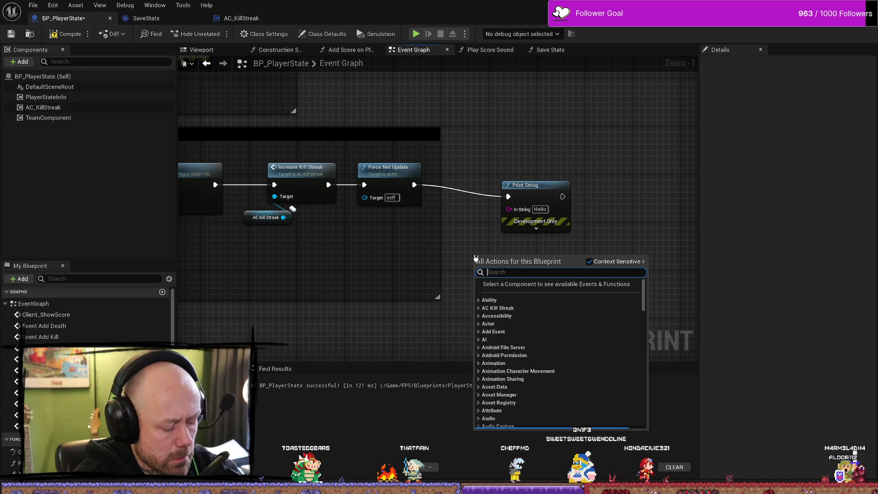
pyautogui.write('renr')
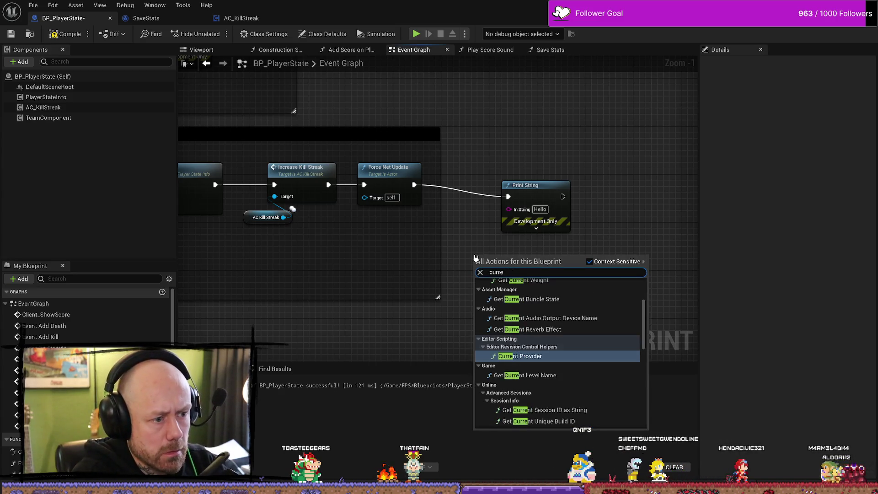
pyautogui.press('BackSpace')
pyautogui.press('BackSpace')
pyautogui.write('t ki')
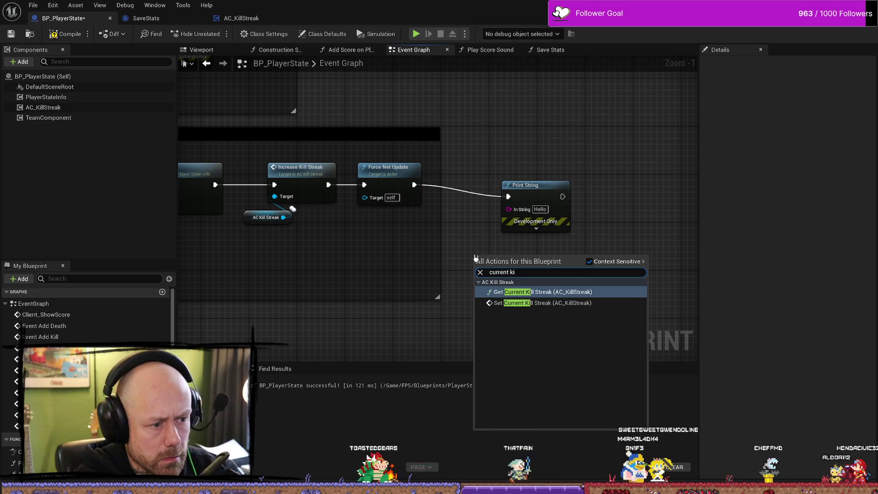
pyautogui.click(530, 292)
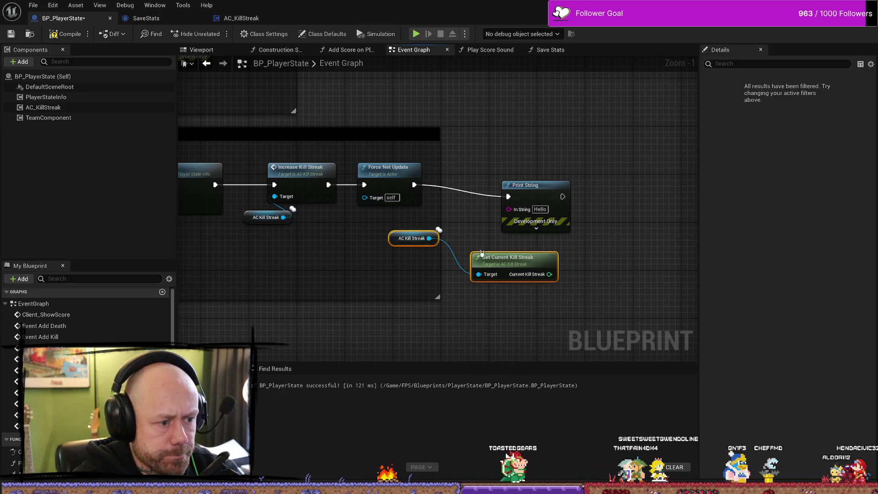
pyautogui.moveTo(416, 267); pyautogui.dragTo(381, 274)
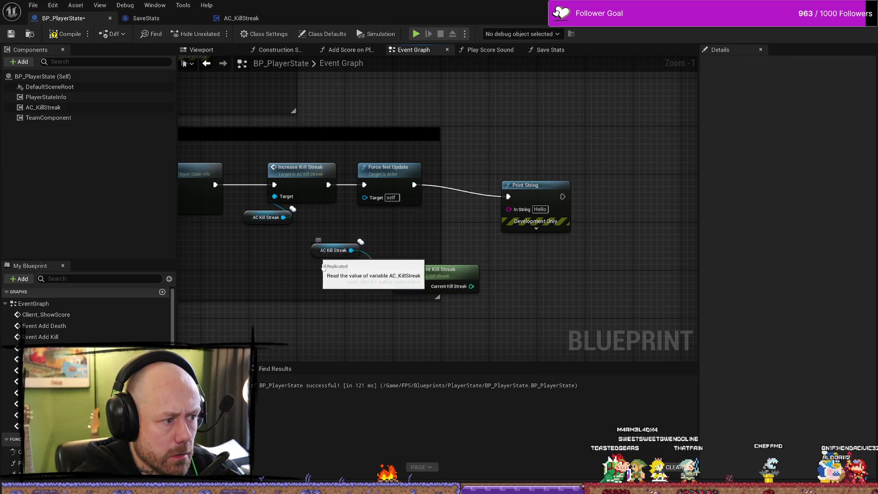
pyautogui.moveTo(338, 248); pyautogui.dragTo(366, 296)
pyautogui.moveTo(471, 286)
pyautogui.mouseDown()
pyautogui.moveTo(512, 208)
pyautogui.moveTo(464, 235)
pyautogui.mouseUp()
pyautogui.moveTo(505, 310)
pyautogui.mouseDown()
pyautogui.moveTo(386, 264)
pyautogui.moveTo(370, 238)
pyautogui.mouseUp()
# Step: In the reset chain, swap the display-name nodes for pasted Current Kill Streak nodes wired into Print String
pyautogui.moveTo(570, 285)
pyautogui.mouseDown()
pyautogui.moveTo(487, 163)
pyautogui.moveTo(523, 279)
pyautogui.moveTo(562, 240)
pyautogui.mouseUp()
pyautogui.scroll(-1, 563, 241)
pyautogui.scroll(2, 411, 219)
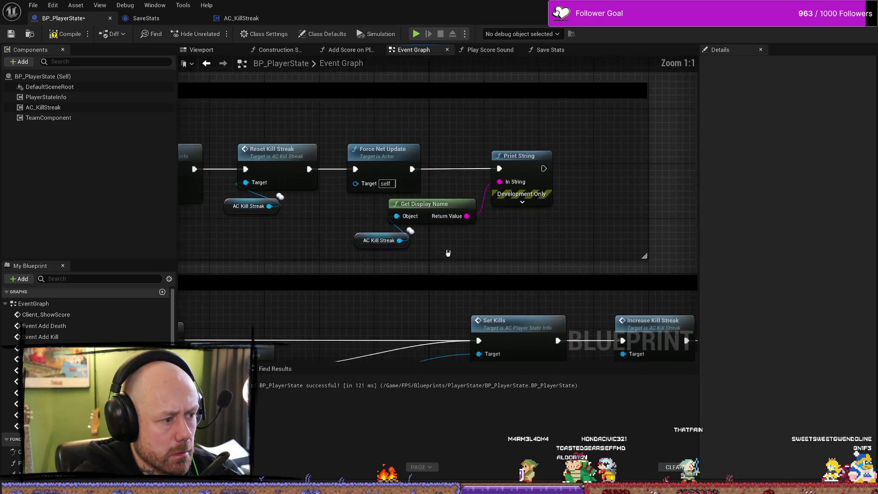
pyautogui.moveTo(414, 256); pyautogui.dragTo(382, 222)
pyautogui.press('Delete')
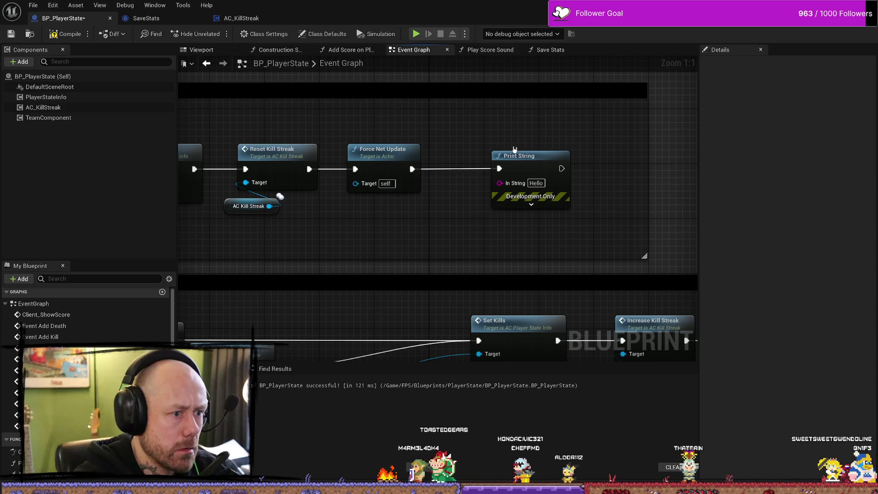
pyautogui.moveTo(519, 156); pyautogui.dragTo(684, 151)
pyautogui.hotkey('ctrl', 'v')
pyautogui.moveTo(396, 224); pyautogui.dragTo(290, 236)
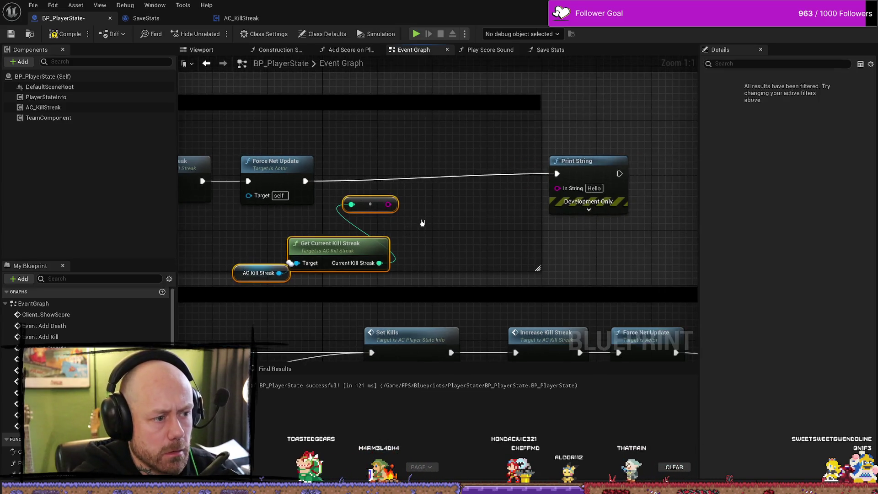
pyautogui.moveTo(389, 204); pyautogui.dragTo(564, 191)
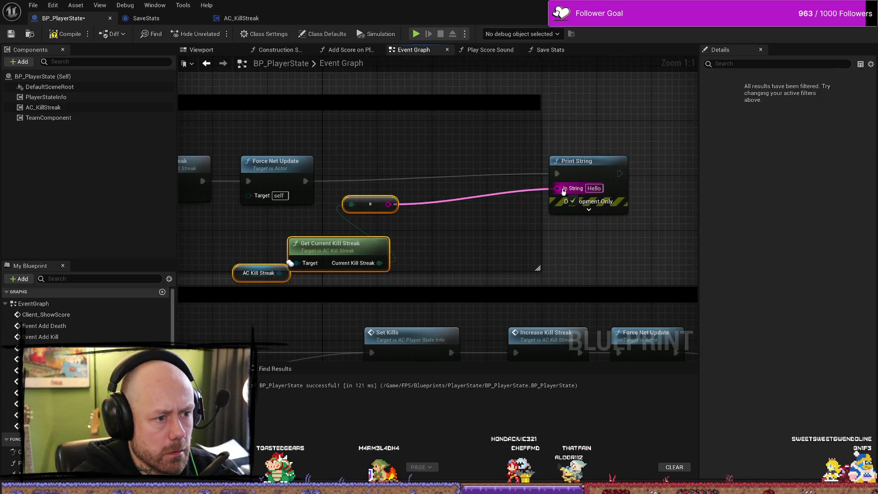
# Step: Compile BP_PlayerState, save all modified assets, and return to the Deathmatch_RuinedVillage level
pyautogui.click(65, 34)
pyautogui.click(34, 6)
pyautogui.click(55, 57)
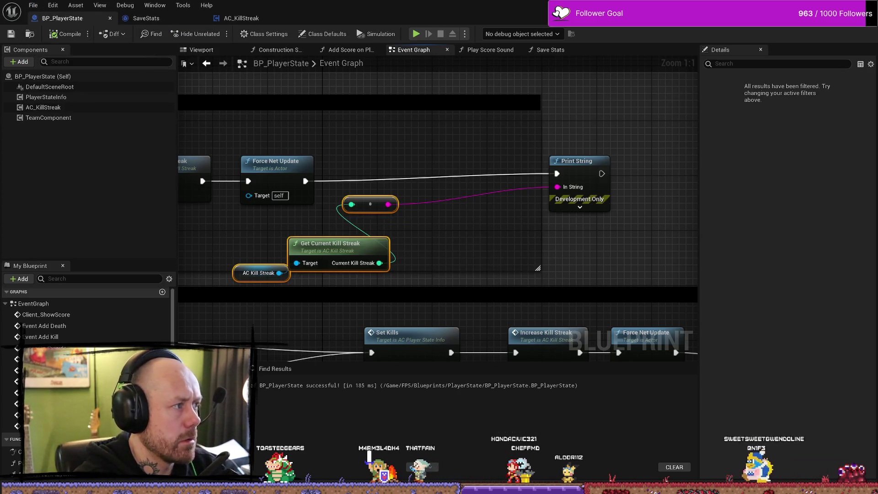
pyautogui.click(73, 18)
pyautogui.hotkey('ctrl', 'space')
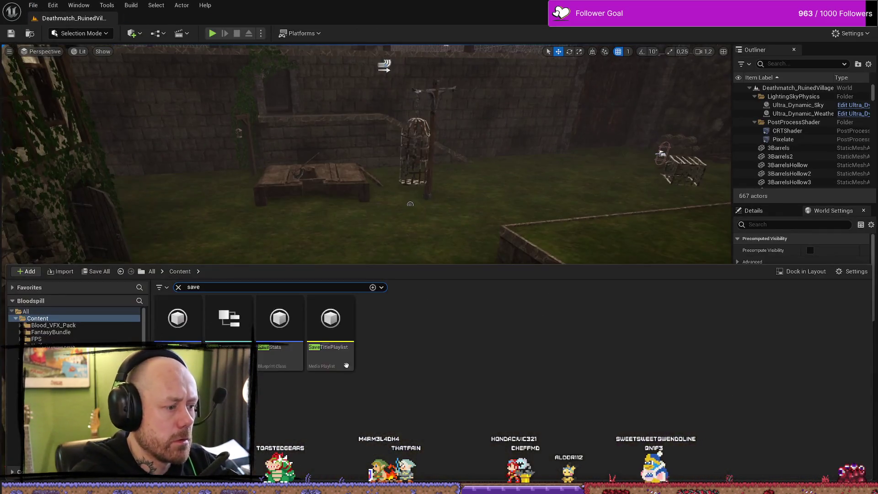
# Step: Search for 'save' assets in the MapPics, FPS and MyStuff folders, then clear the search
pyautogui.write('save')
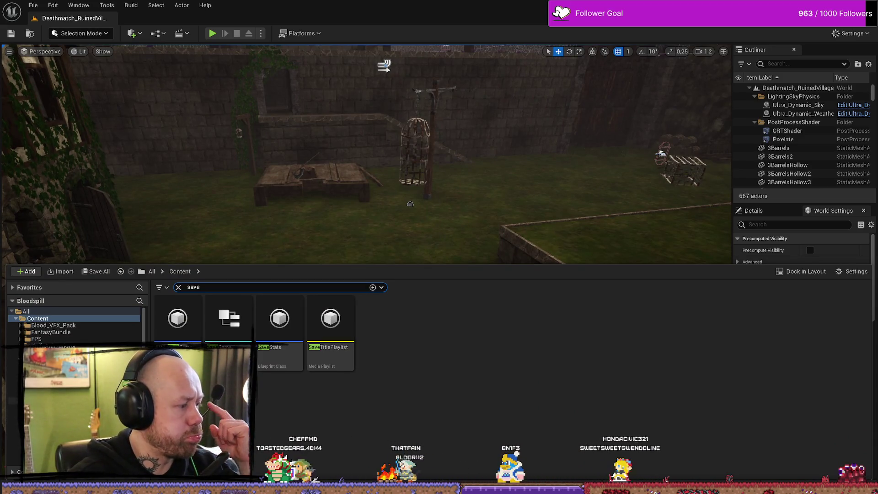
pyautogui.click(42, 379)
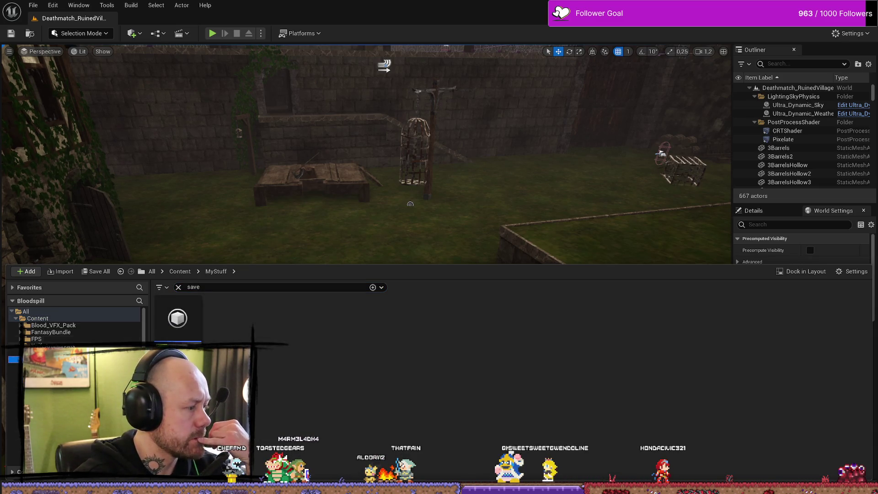
pyautogui.click(37, 339)
pyautogui.click(41, 359)
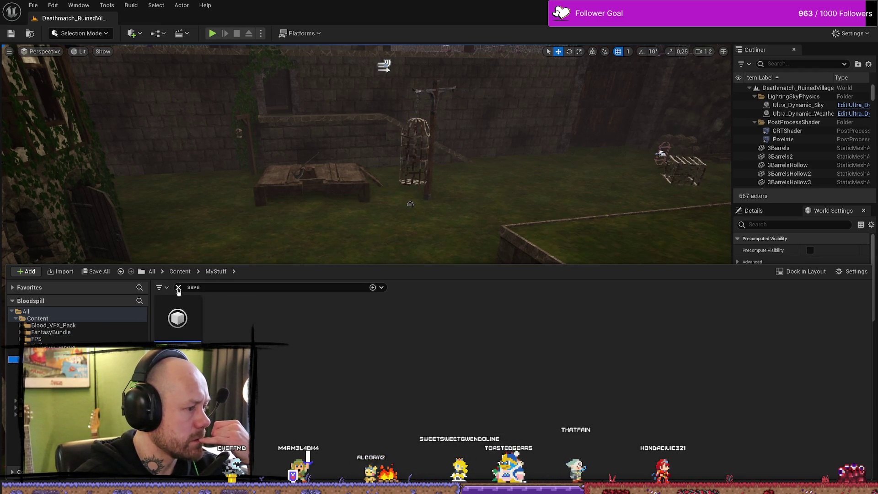
pyautogui.click(179, 287)
# Step: Browse to FPS > Maps > Menus and load the MainMenu level
pyautogui.click(41, 339)
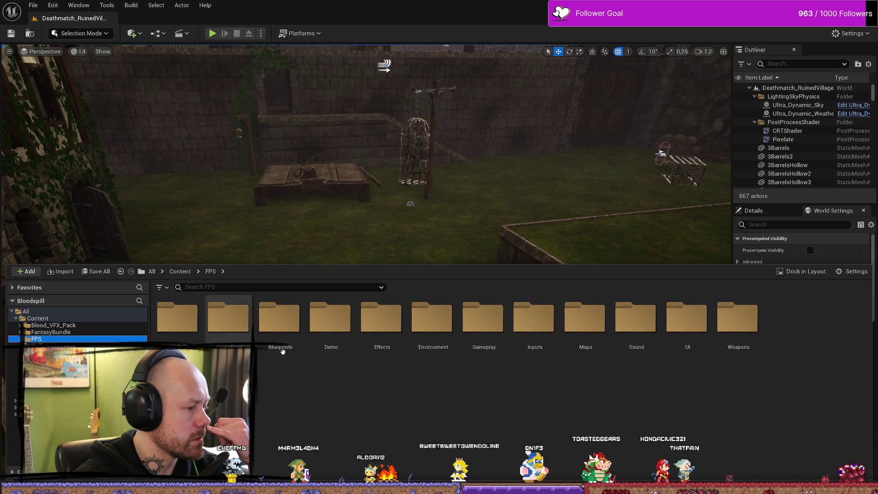
pyautogui.doubleClick(580, 330)
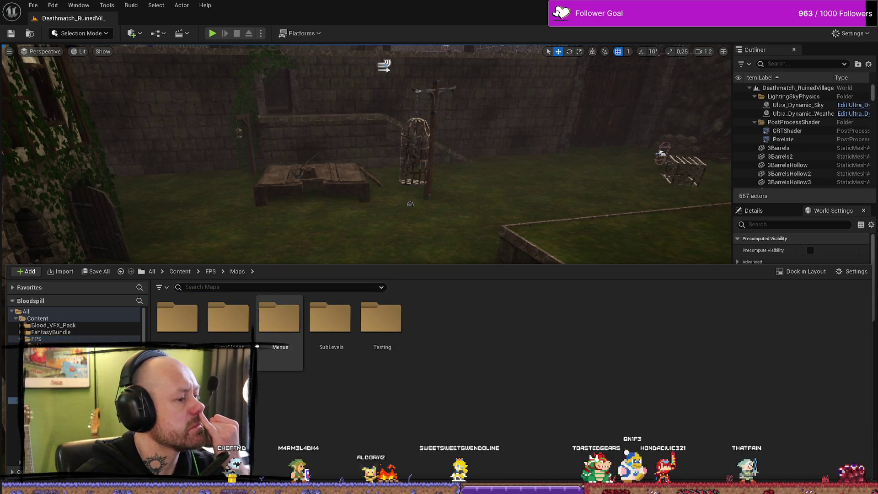
pyautogui.doubleClick(277, 338)
pyautogui.doubleClick(228, 322)
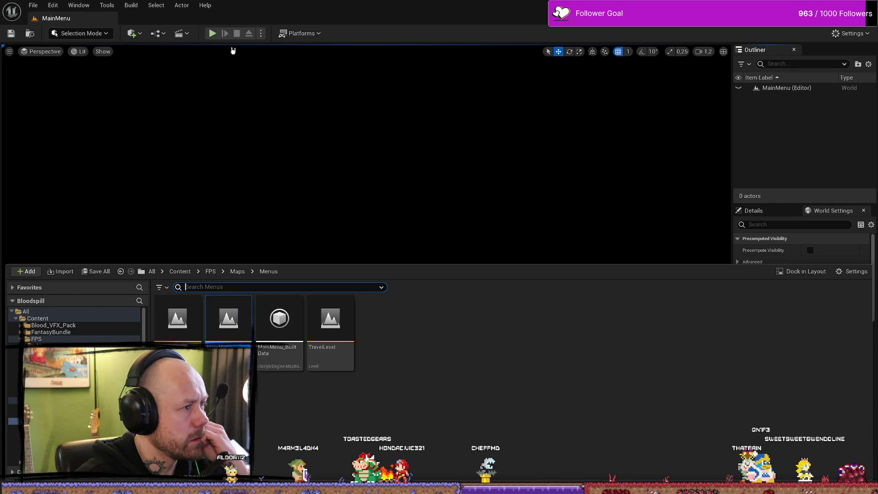
pyautogui.click(212, 33)
pyautogui.click(83, 297)
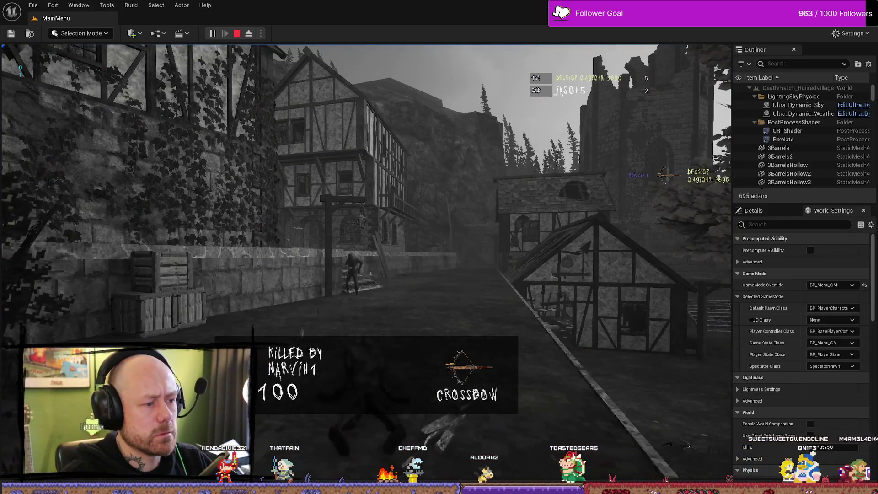
pyautogui.press('w')
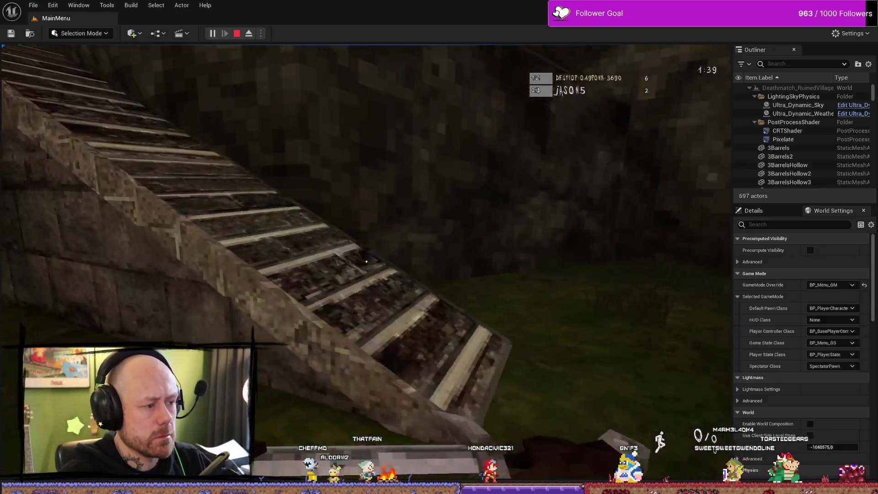
pyautogui.click(366, 262)
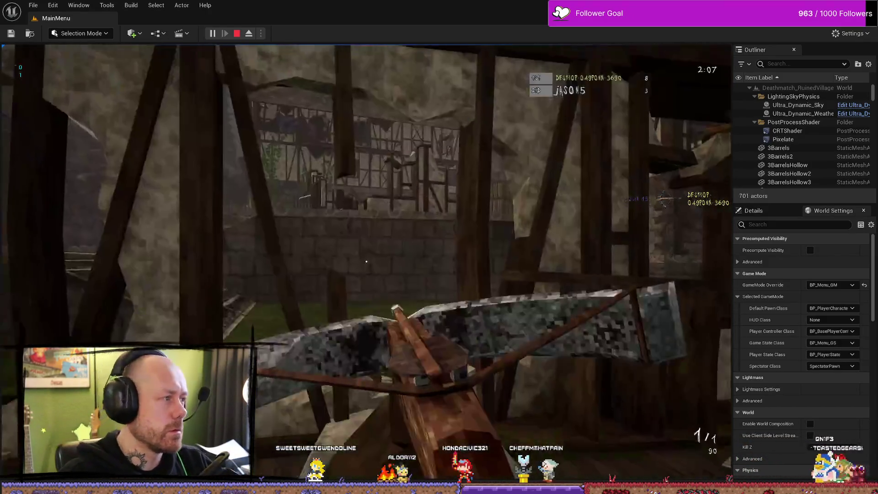
pyautogui.press('Escape')
pyautogui.click(836, 30)
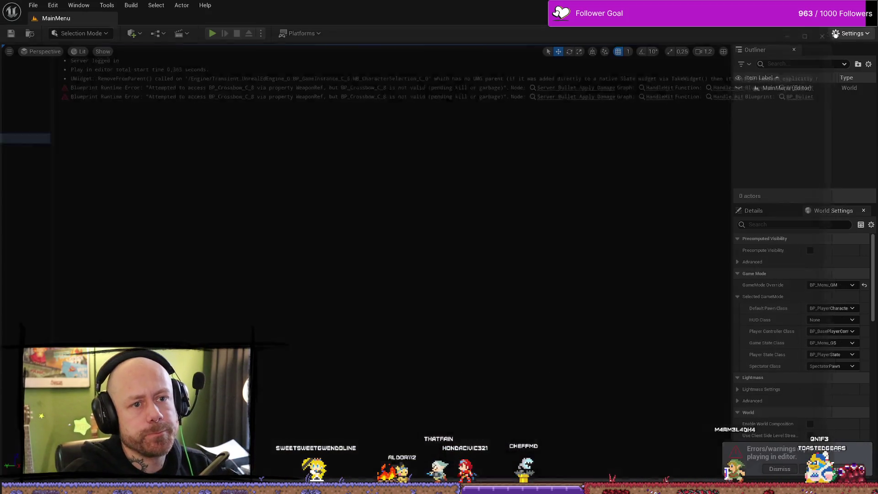
# Step: Dismiss the play errors notice and delete BP_PlayerState's first Print String and its reroute node
pyautogui.click(772, 470)
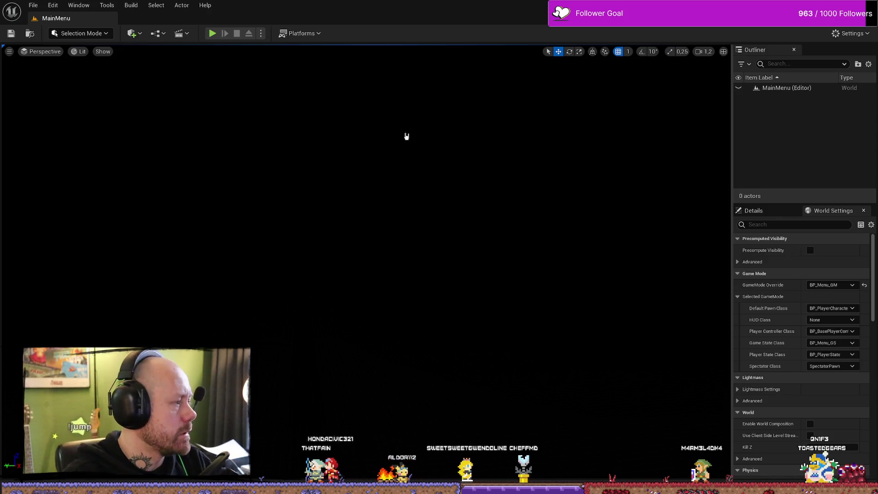
pyautogui.hotkey('alt', 'Tab')
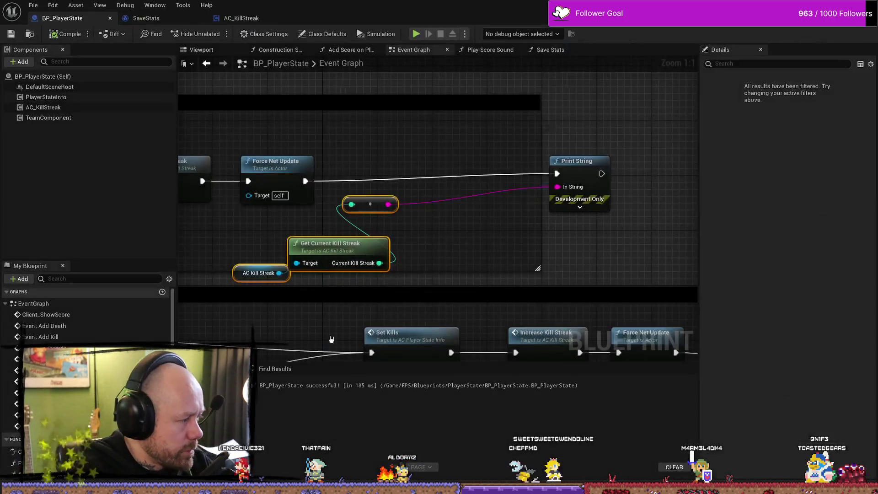
pyautogui.click(579, 207)
pyautogui.click(599, 183)
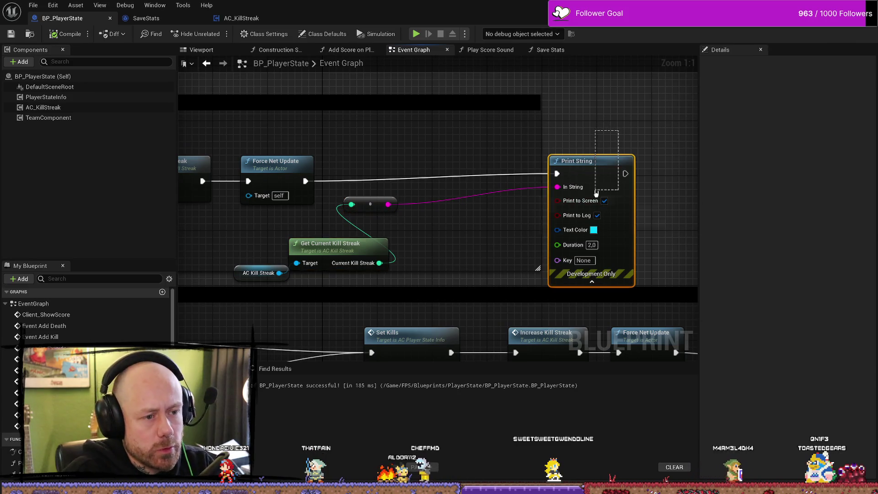
pyautogui.press('Delete')
pyautogui.click(370, 204)
pyautogui.press('Delete')
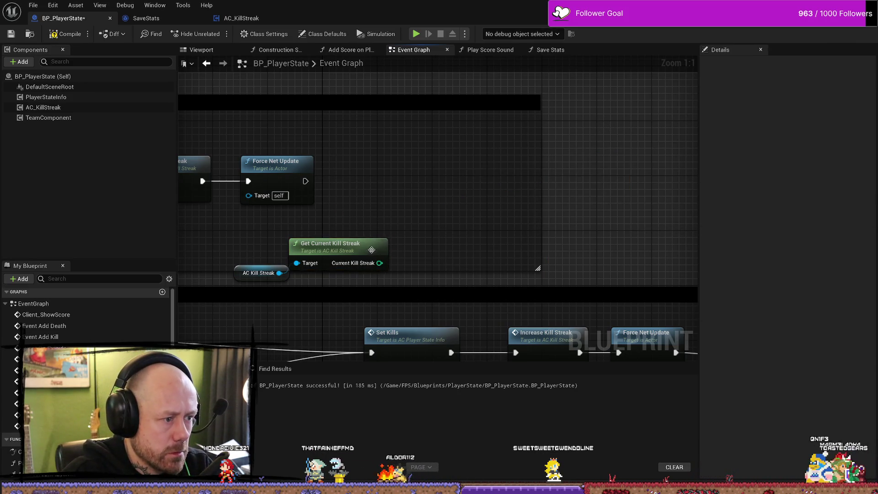
# Step: Delete the Current Kill Streak getter and the AC Kill Streak variable node
pyautogui.moveTo(347, 280); pyautogui.dragTo(231, 237)
pyautogui.moveTo(336, 247)
pyautogui.mouseDown()
pyautogui.moveTo(446, 213)
pyautogui.moveTo(544, 202)
pyautogui.mouseUp()
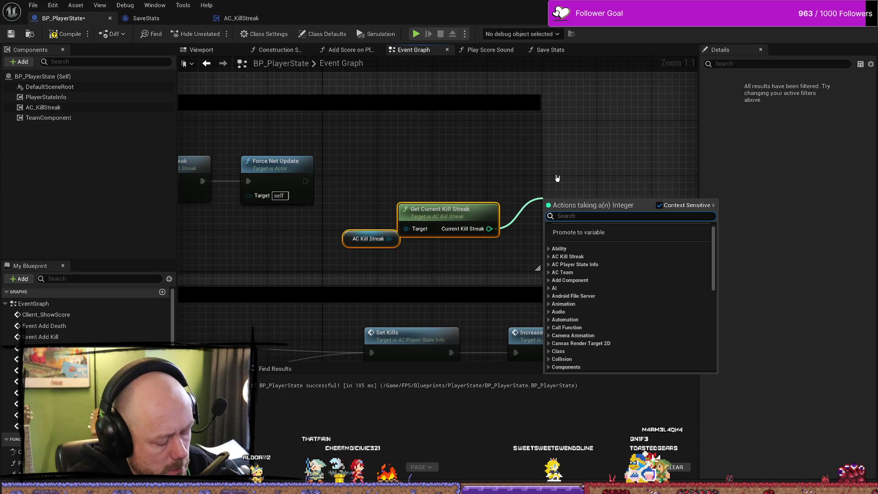
pyautogui.write('spl')
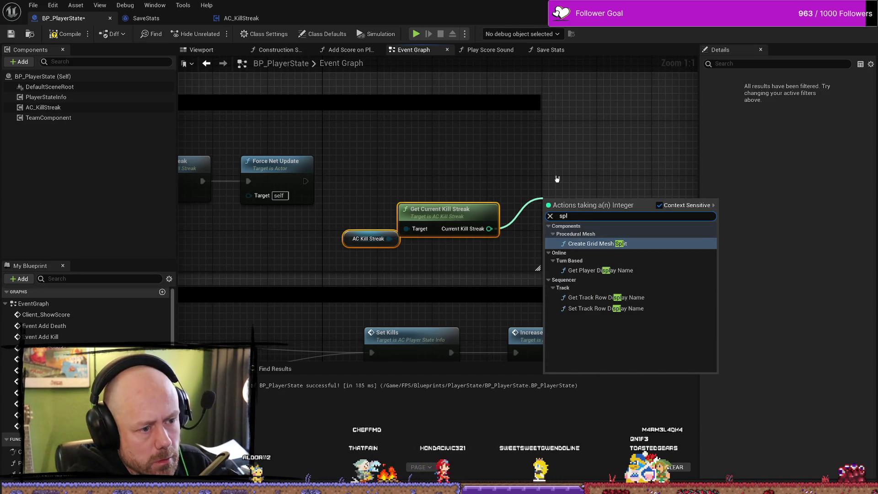
pyautogui.click(542, 163)
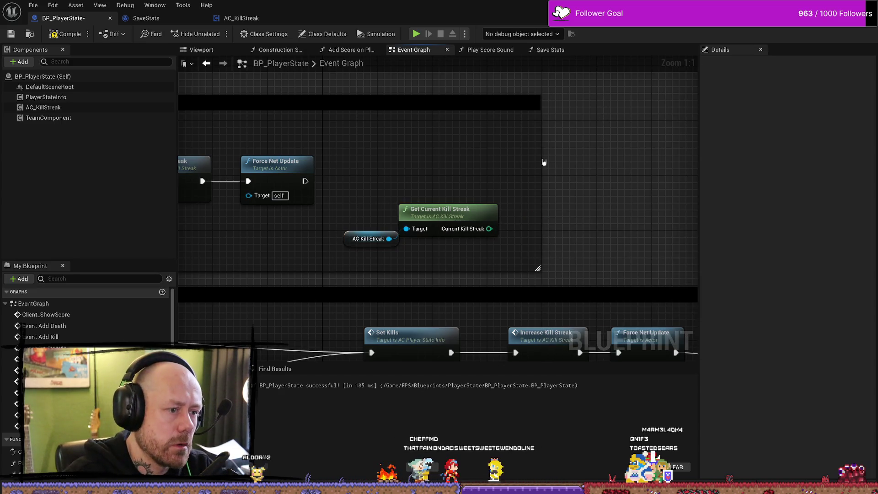
pyautogui.press('Delete')
pyautogui.click(370, 239)
pyautogui.press('Delete')
# Step: Delete the leftover kill streak getter, the to-string conversion node and the second Print String
pyautogui.scroll(-2, 469, 255)
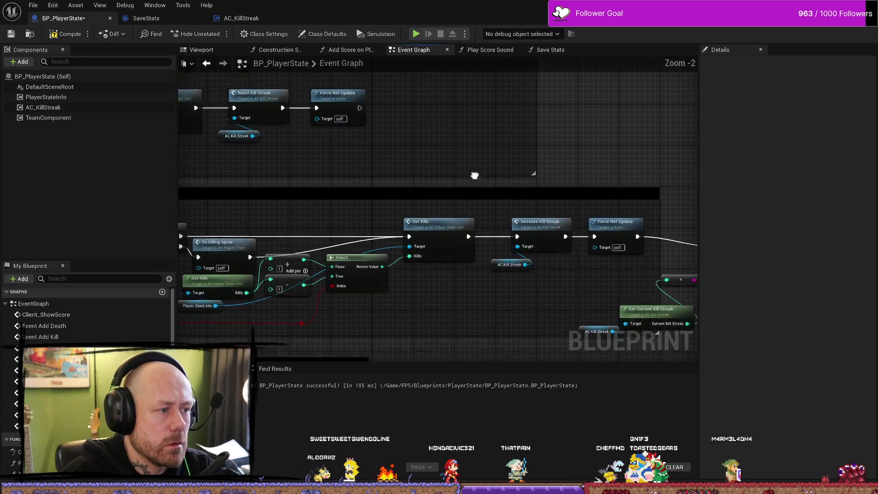
pyautogui.moveTo(474, 175); pyautogui.dragTo(271, 115)
pyautogui.click(439, 261)
pyautogui.press('Delete')
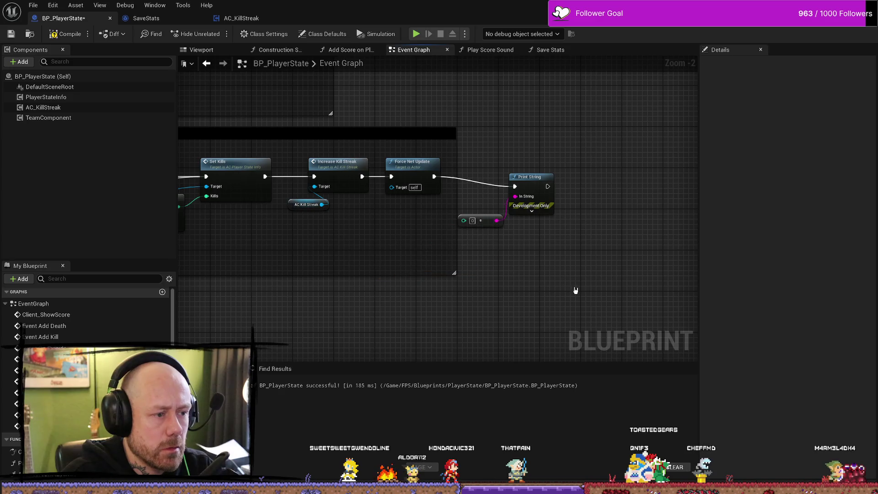
pyautogui.click(480, 221)
pyautogui.press('Delete')
pyautogui.click(530, 178)
pyautogui.press('Delete')
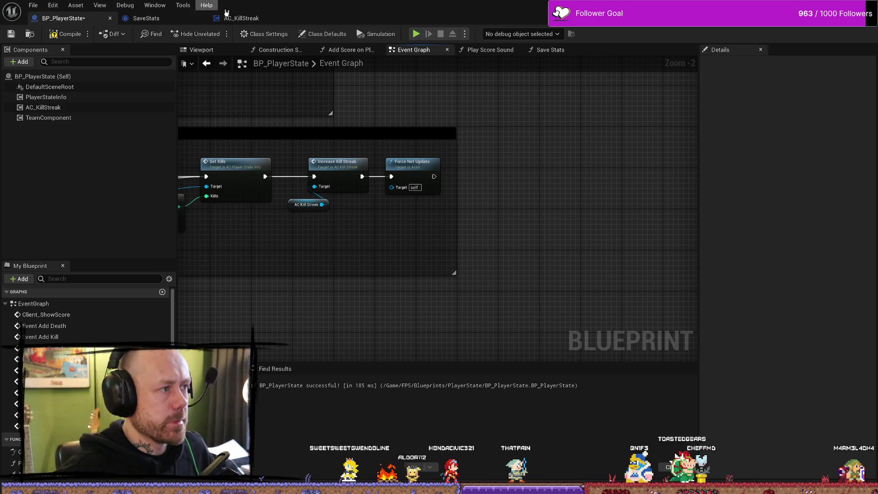
# Step: Check AC_KillStreak's setter function, then return to BP_PlayerState and save the blueprint
pyautogui.click(247, 18)
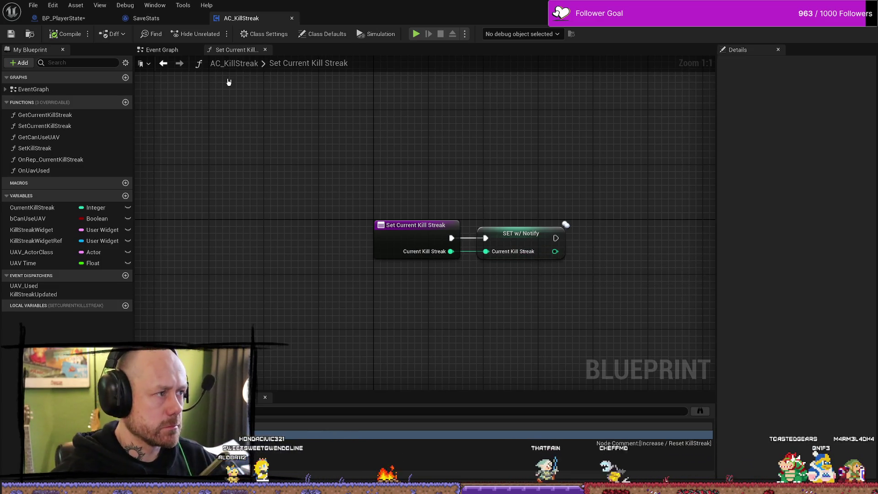
pyautogui.click(55, 17)
pyautogui.click(34, 6)
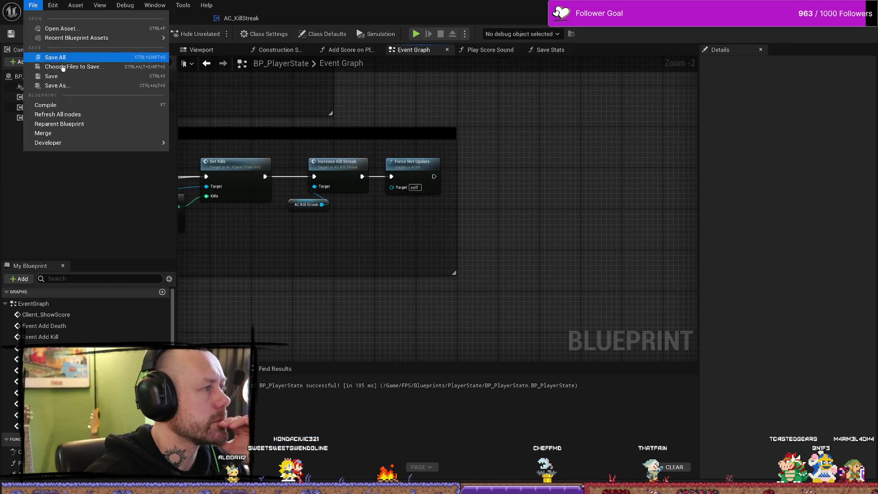
pyautogui.click(54, 76)
pyautogui.moveTo(467, 256); pyautogui.dragTo(535, 250)
pyautogui.scroll(-2, 536, 250)
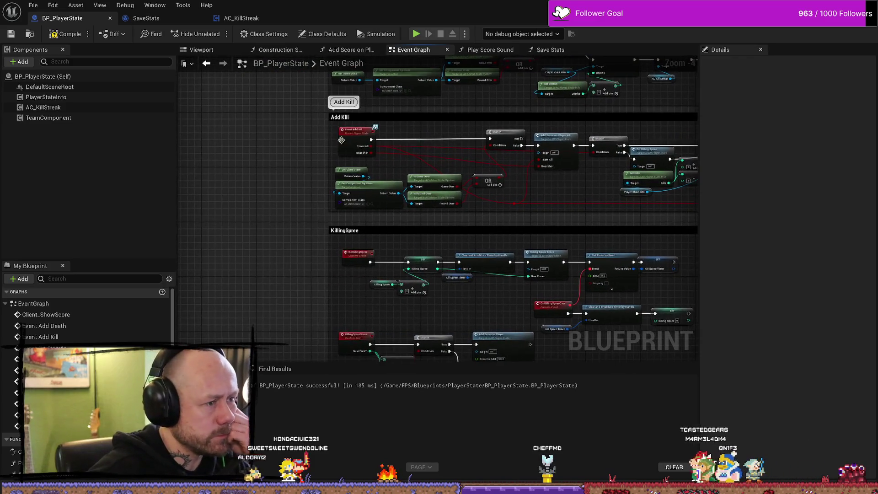
pyautogui.scroll(1, 467, 175)
pyautogui.scroll(1, 336, 228)
pyautogui.moveTo(335, 228); pyautogui.dragTo(262, 169)
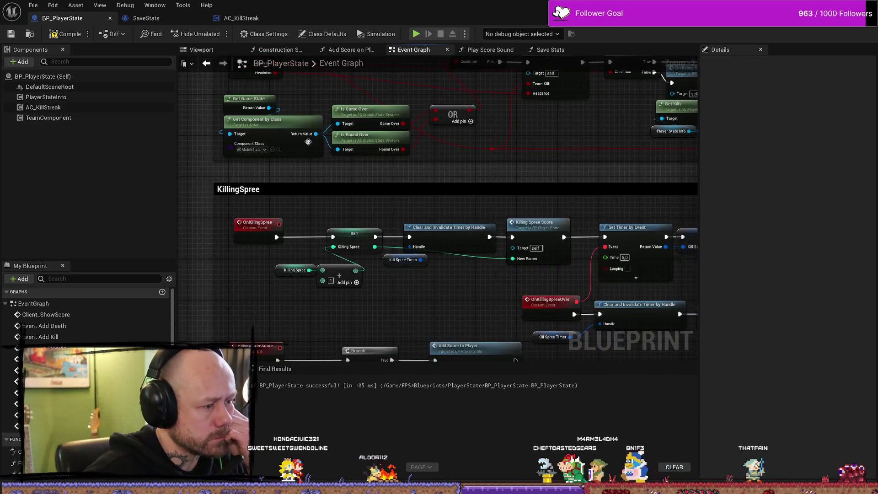
pyautogui.moveTo(329, 191); pyautogui.dragTo(327, 144)
pyautogui.moveTo(405, 270); pyautogui.dragTo(322, 234)
pyautogui.moveTo(371, 221); pyautogui.dragTo(468, 210)
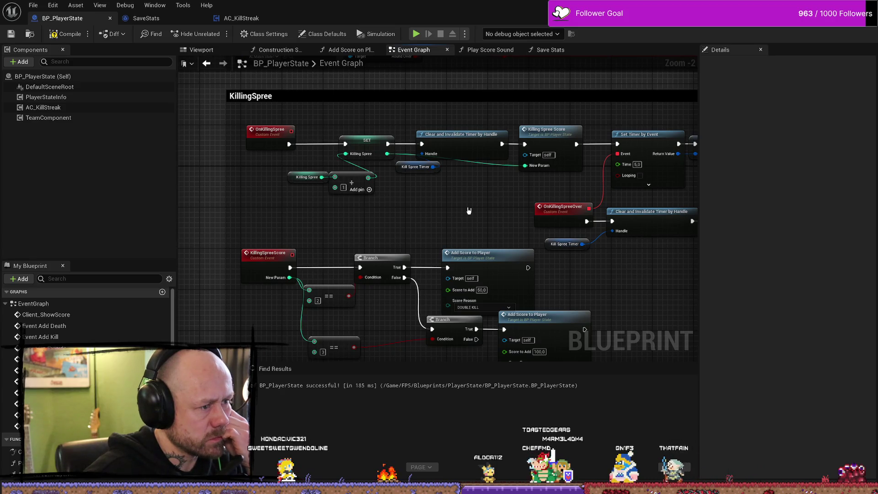
pyautogui.moveTo(585, 279)
pyautogui.mouseDown()
pyautogui.moveTo(553, 263)
pyautogui.moveTo(529, 231)
pyautogui.moveTo(504, 291)
pyautogui.mouseUp()
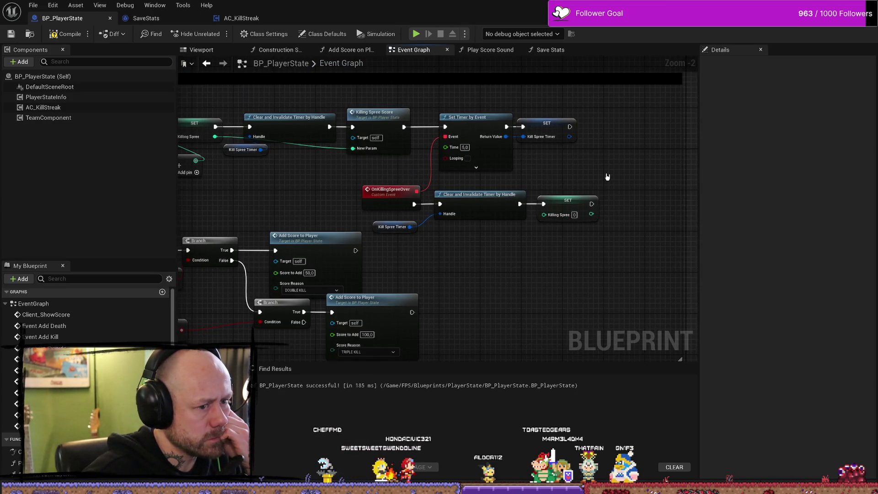
pyautogui.moveTo(605, 178); pyautogui.dragTo(587, 179)
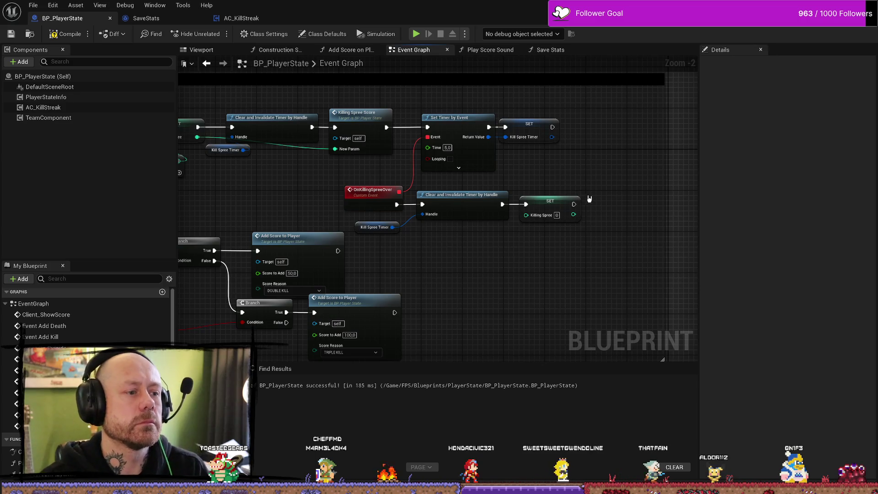
pyautogui.moveTo(281, 205)
pyautogui.mouseDown()
pyautogui.moveTo(443, 197)
pyautogui.moveTo(470, 182)
pyautogui.moveTo(427, 199)
pyautogui.mouseUp()
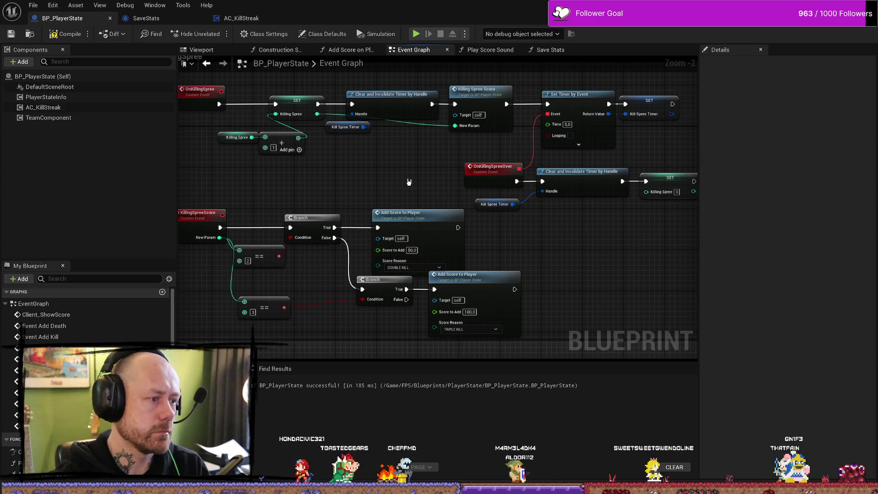
pyautogui.moveTo(314, 179); pyautogui.dragTo(406, 162)
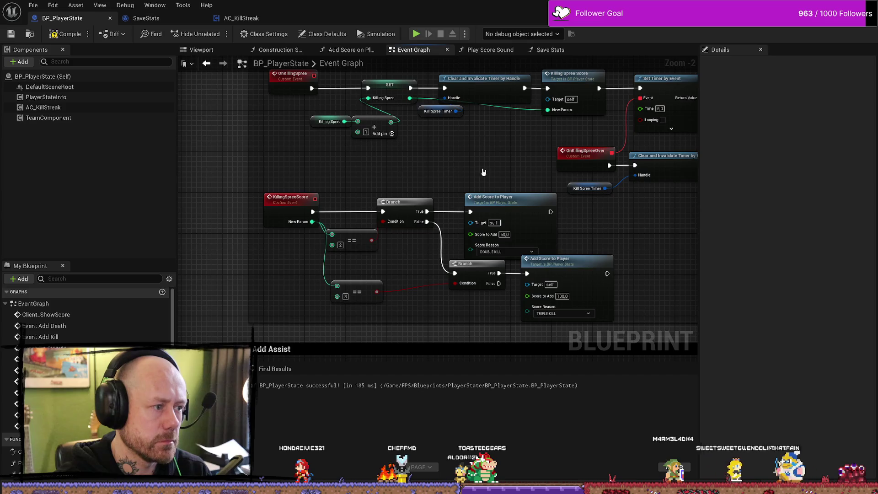
pyautogui.moveTo(464, 180); pyautogui.dragTo(410, 159)
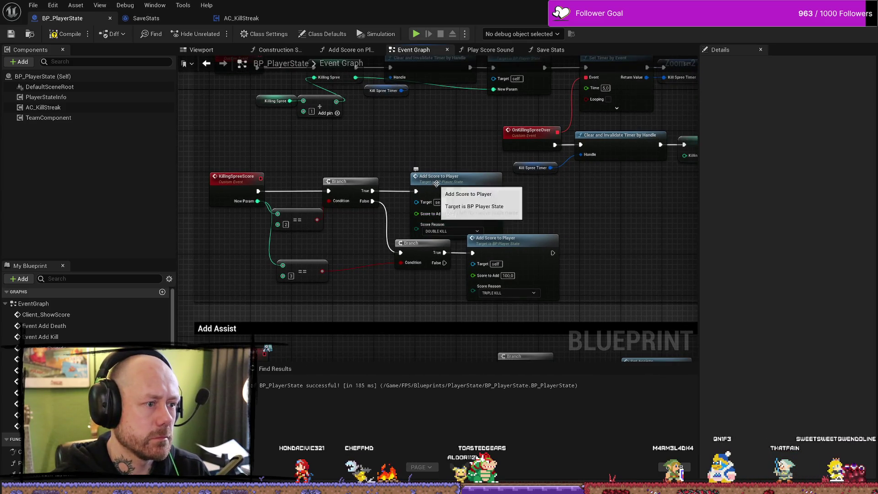
pyautogui.click(227, 180)
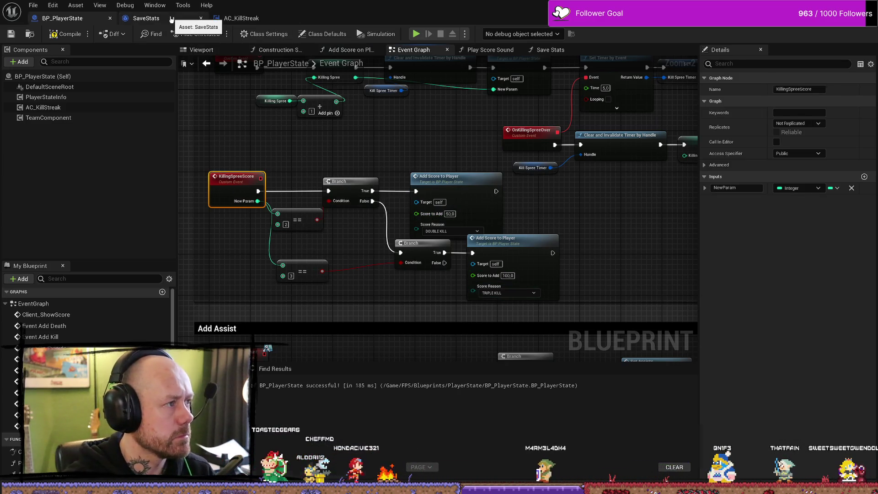
# Step: Edit the PlayerStateInfo component to open the AC_PlayerStateInfo blueprint's Event Graph
pyautogui.click(146, 18)
pyautogui.click(62, 18)
pyautogui.click(75, 99)
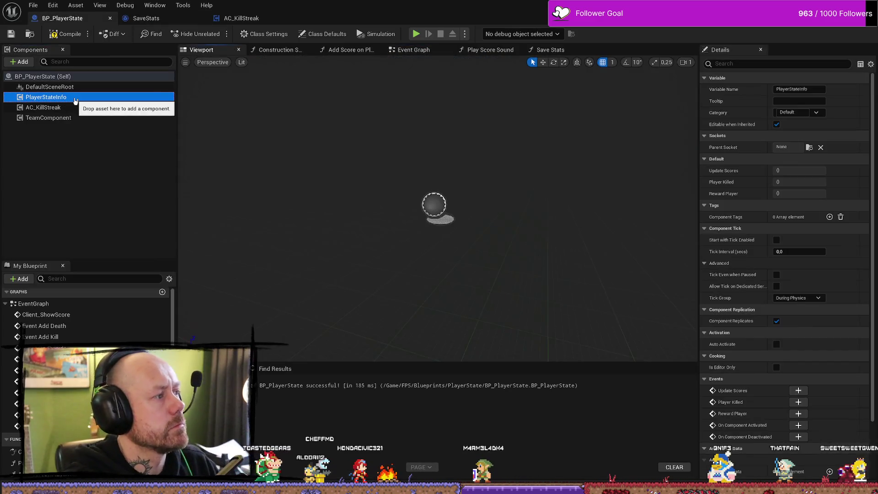
pyautogui.rightClick(75, 99)
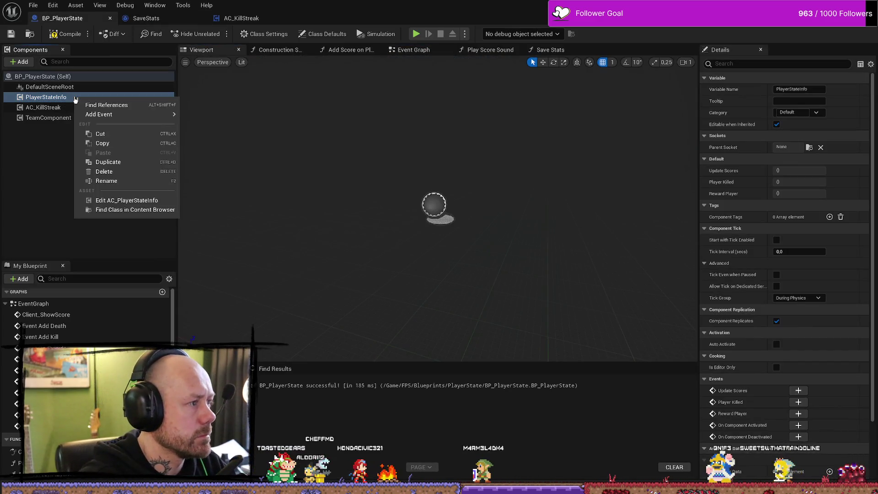
pyautogui.click(129, 204)
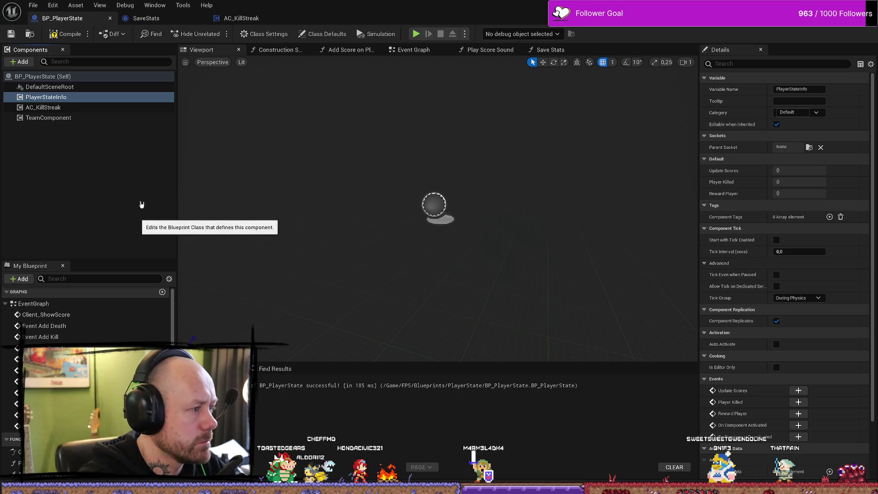
pyautogui.scroll(-3, 501, 263)
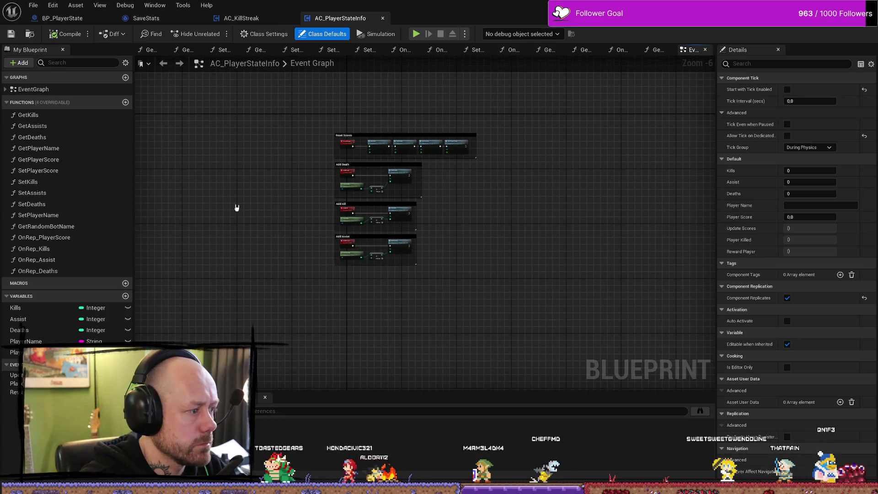
# Step: Review the AddDeath, AddKill, ResetScores and AddAssist events in AC_PlayerStateInfo's graph
pyautogui.doubleClick(41, 89)
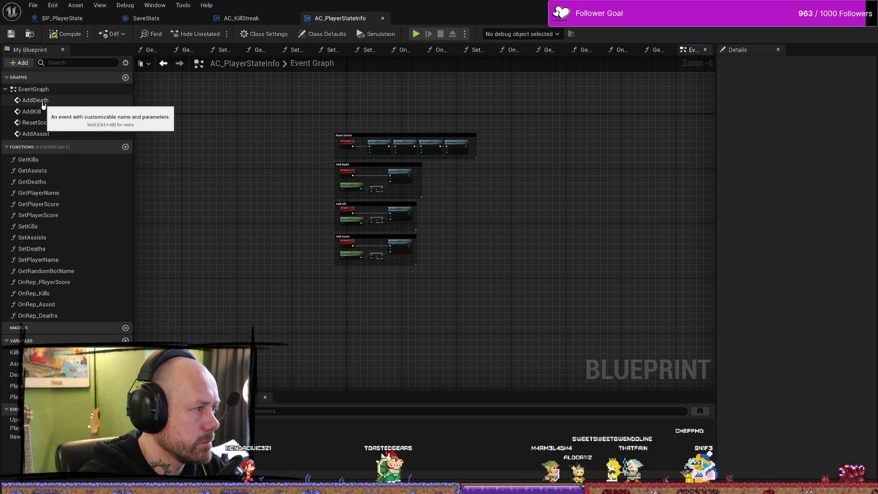
pyautogui.click(36, 100)
pyautogui.doubleClick(36, 111)
pyautogui.click(46, 123)
pyautogui.doubleClick(45, 133)
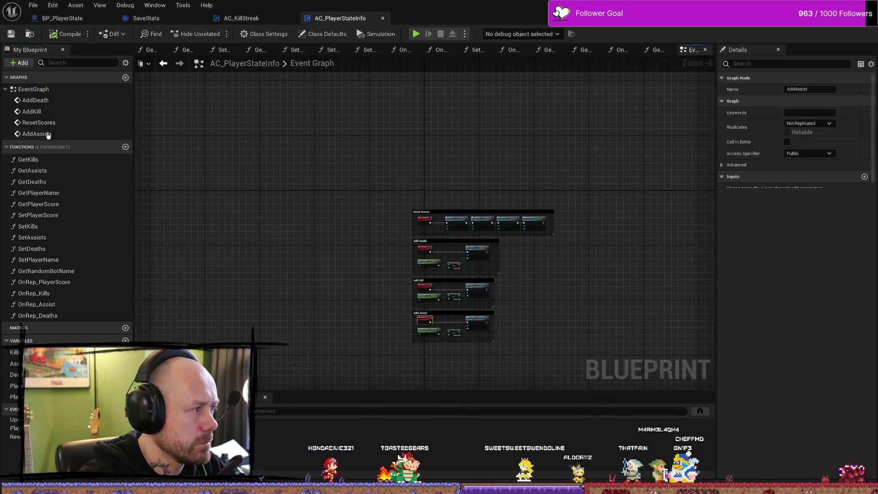
pyautogui.scroll(-5, 315, 304)
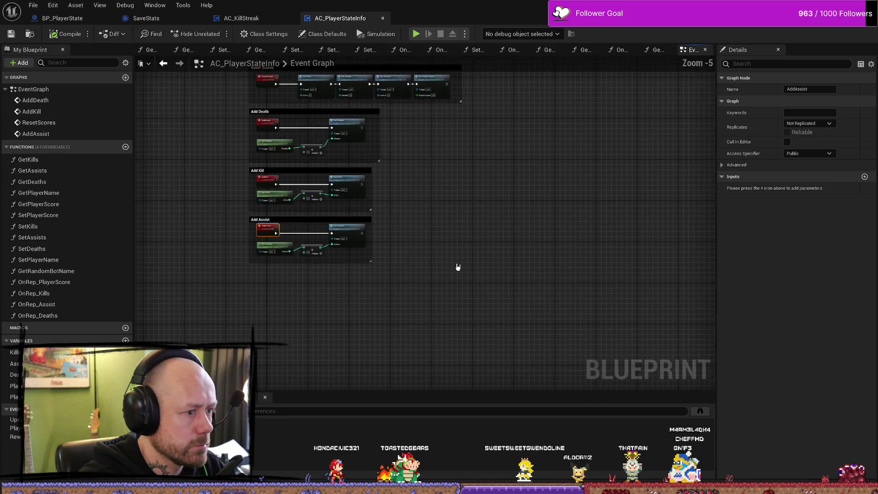
# Step: Close the event graph plus the getter, setter, On Rep and Player Name function tabs
pyautogui.click(705, 49)
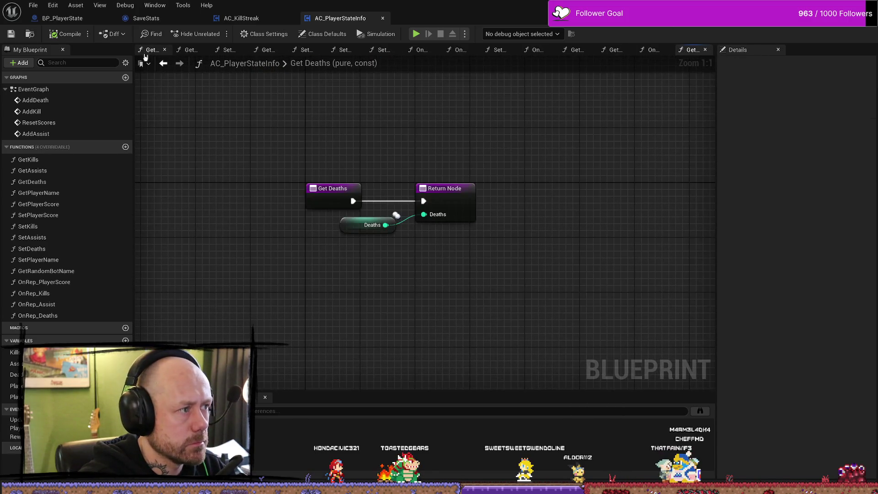
pyautogui.click(169, 51)
pyautogui.click(171, 51)
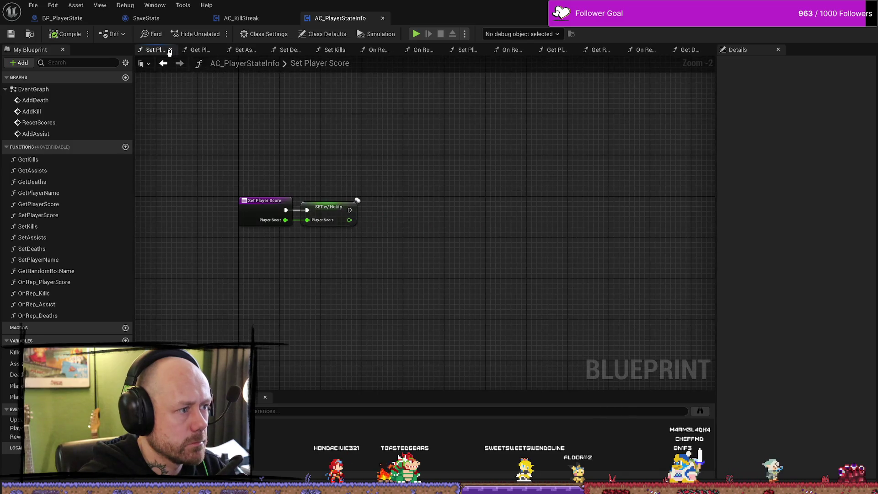
pyautogui.click(171, 51)
pyautogui.click(173, 50)
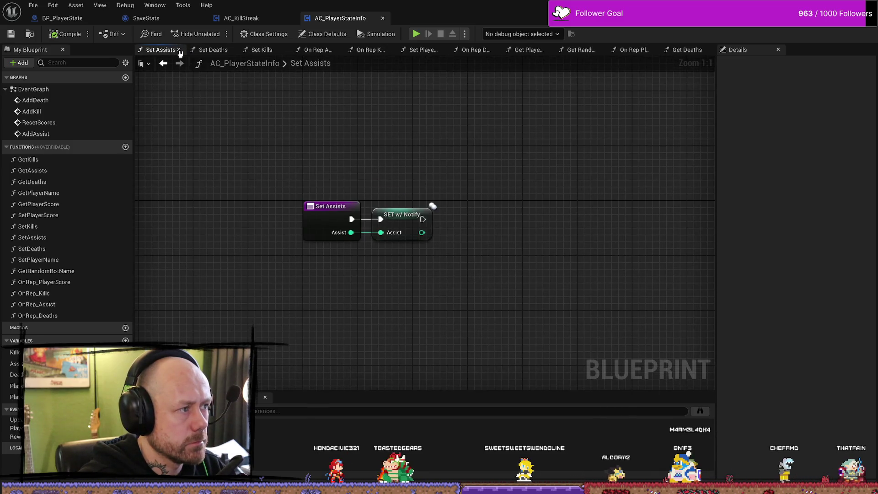
pyautogui.click(183, 50)
pyautogui.click(184, 50)
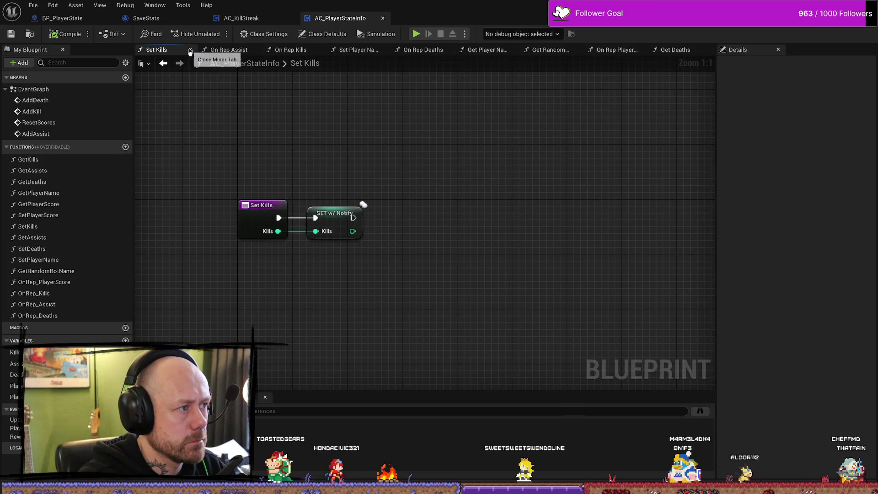
pyautogui.click(185, 50)
pyautogui.click(197, 50)
pyautogui.click(196, 50)
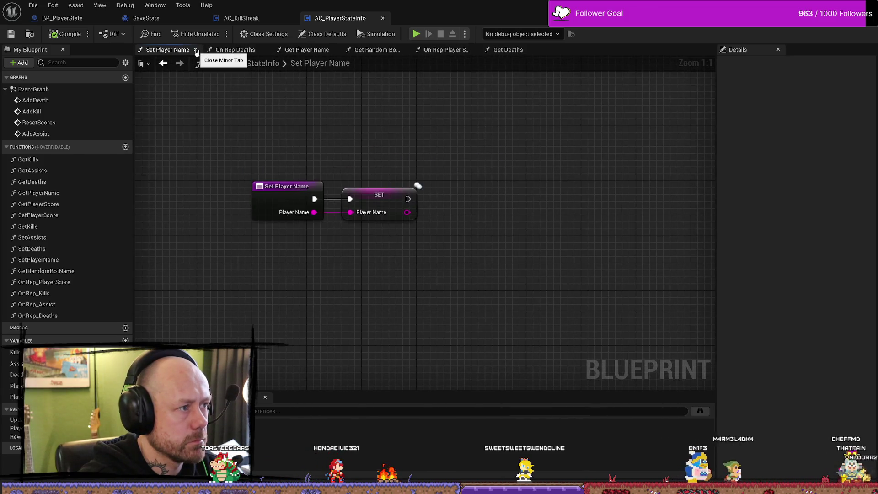
pyautogui.click(196, 51)
pyautogui.click(196, 51)
pyautogui.click(196, 50)
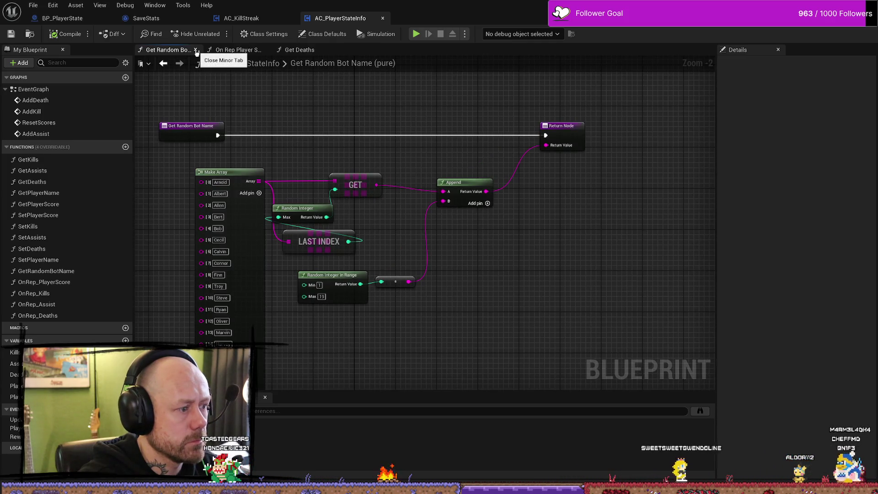
# Step: Close Get Random Bot Name, On Rep Player Score and Get Deaths, then the AC_PlayerStateInfo blueprint
pyautogui.moveTo(322, 143)
pyautogui.mouseDown()
pyautogui.moveTo(326, 0)
pyautogui.moveTo(339, 78)
pyautogui.moveTo(363, 88)
pyautogui.mouseUp()
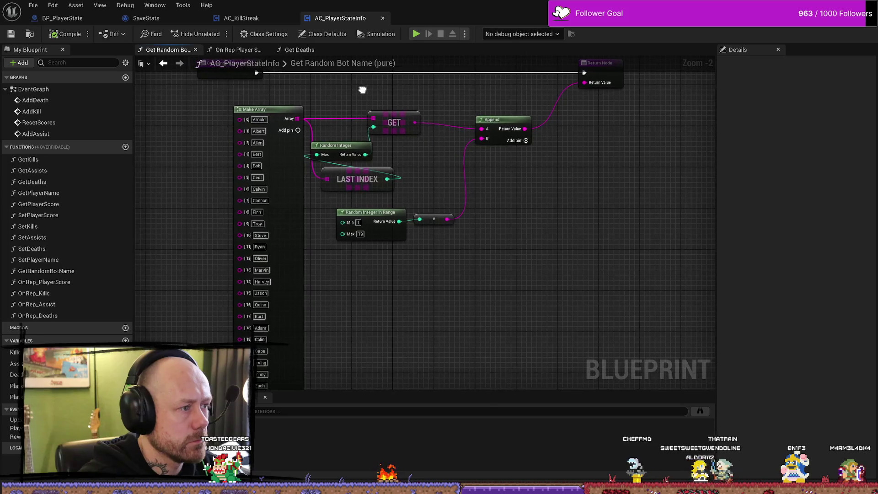
pyautogui.click(196, 49)
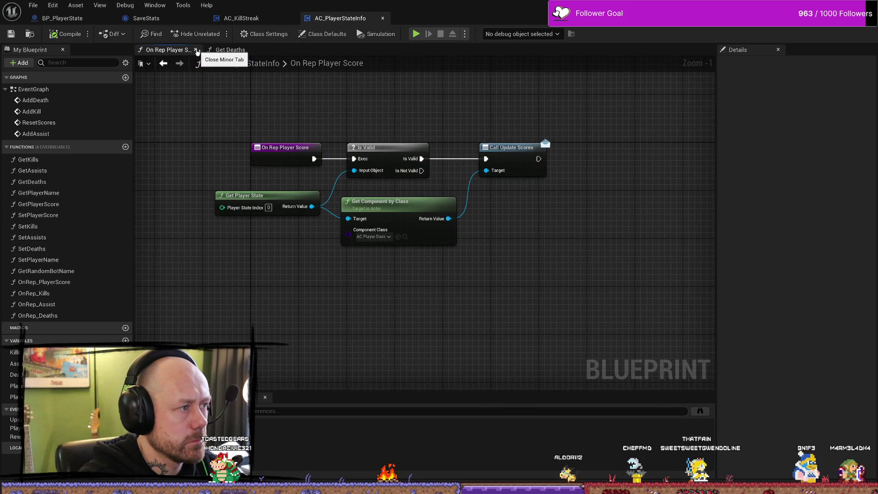
pyautogui.click(196, 50)
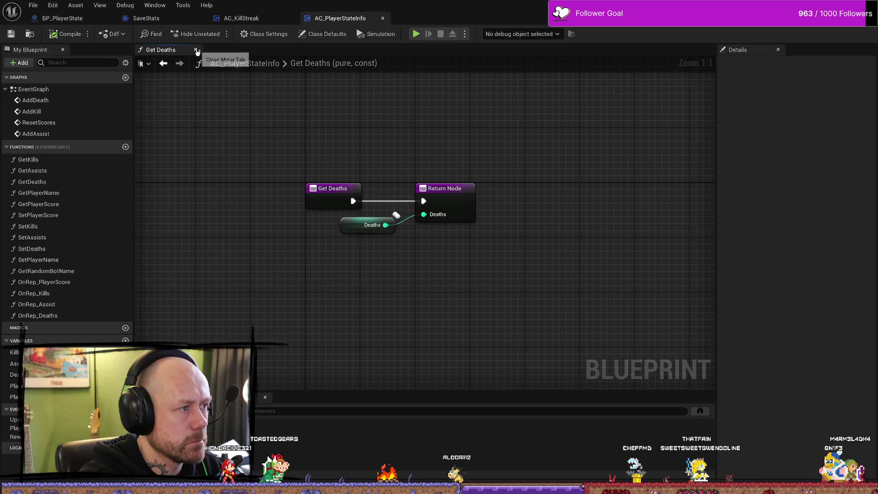
pyautogui.click(195, 50)
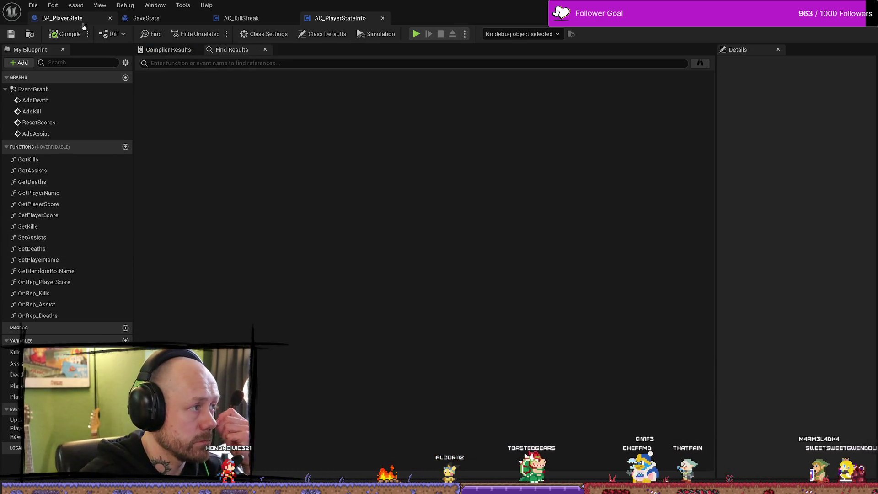
pyautogui.click(384, 18)
pyautogui.click(72, 19)
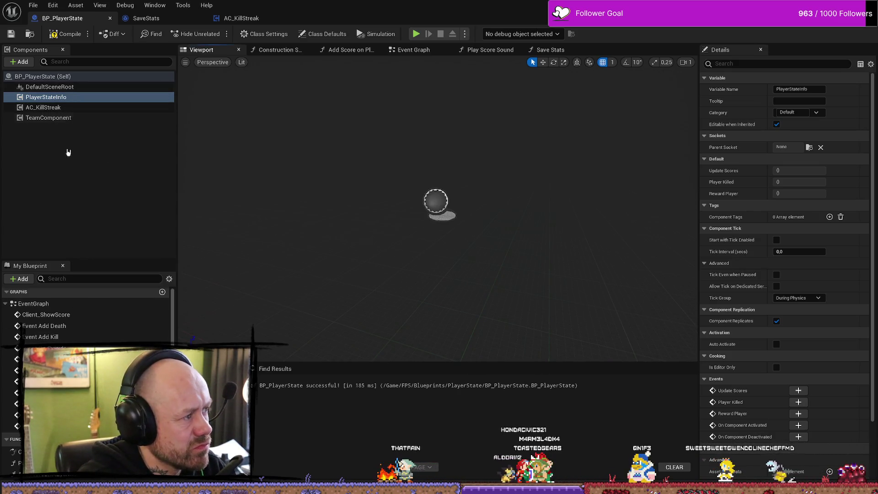
# Step: Jump to Client_ShowScore and reposition its Not Equal and Enum to String nodes
pyautogui.doubleClick(46, 314)
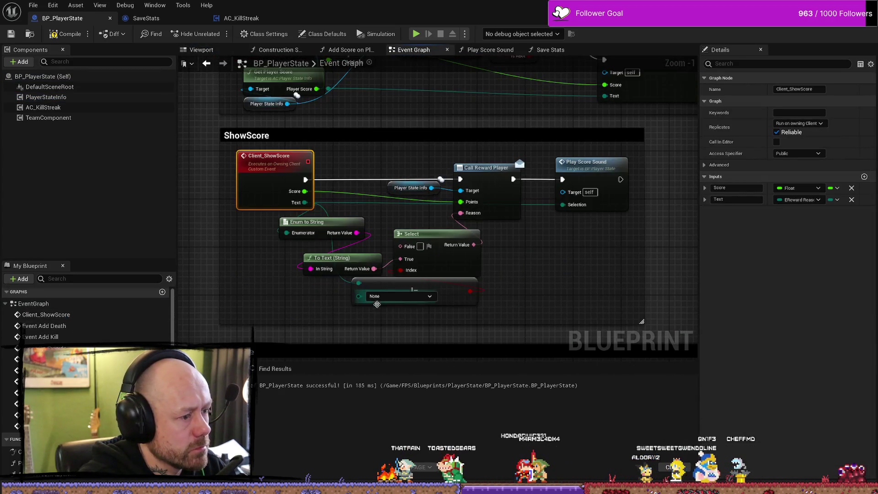
pyautogui.moveTo(348, 242); pyautogui.dragTo(290, 243)
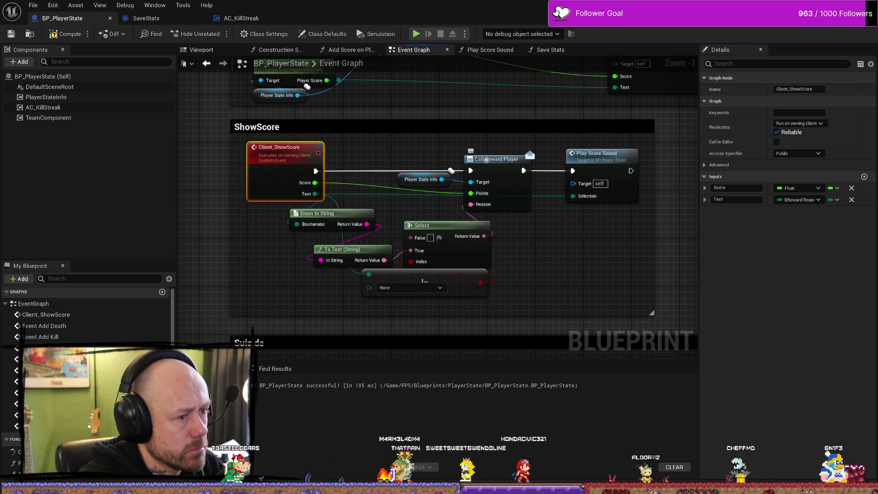
pyautogui.moveTo(405, 278); pyautogui.dragTo(387, 291)
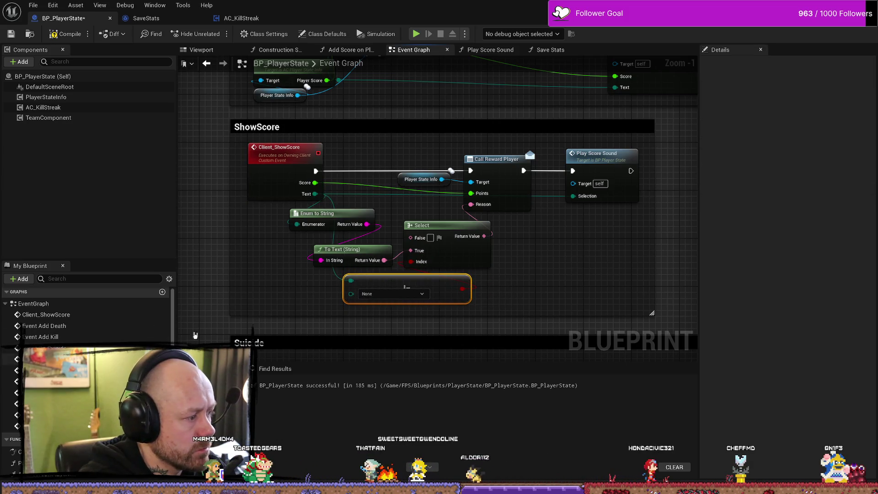
pyautogui.moveTo(334, 213); pyautogui.dragTo(328, 225)
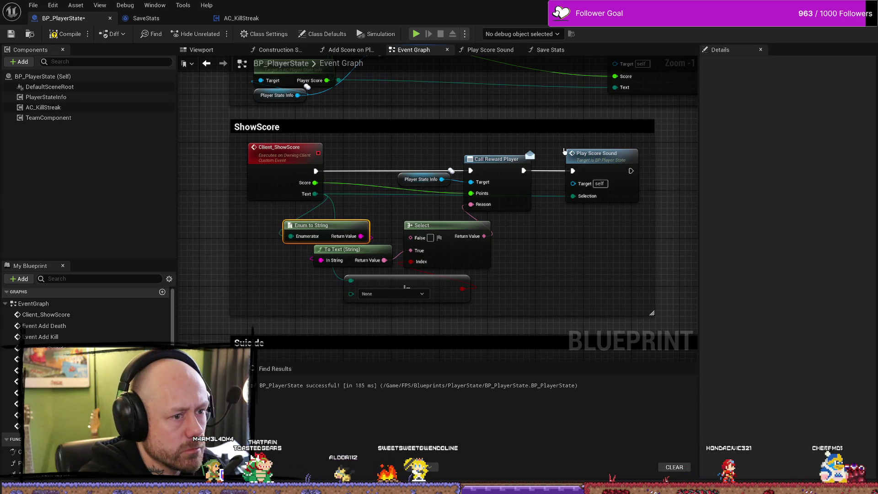
pyautogui.moveTo(565, 151); pyautogui.dragTo(412, 169)
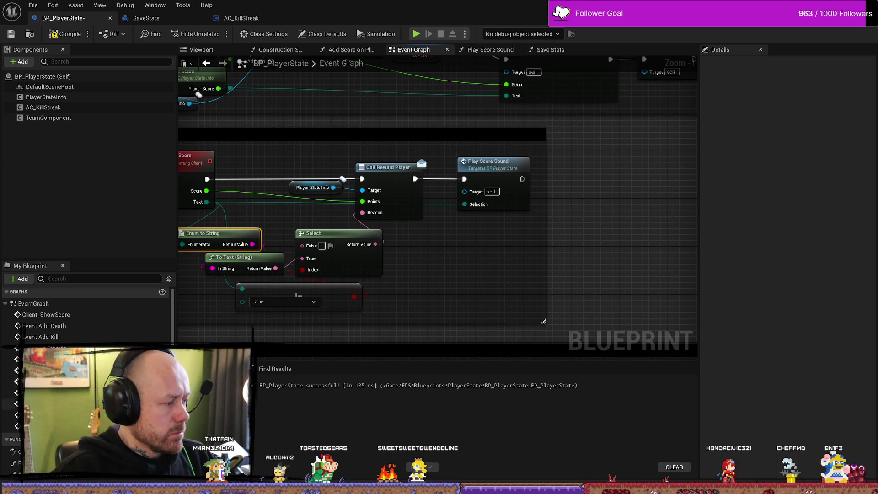
# Step: Browse the Add Death, Add Score to Player and OnReset events, then open Add Score on Player Kill
pyautogui.doubleClick(41, 326)
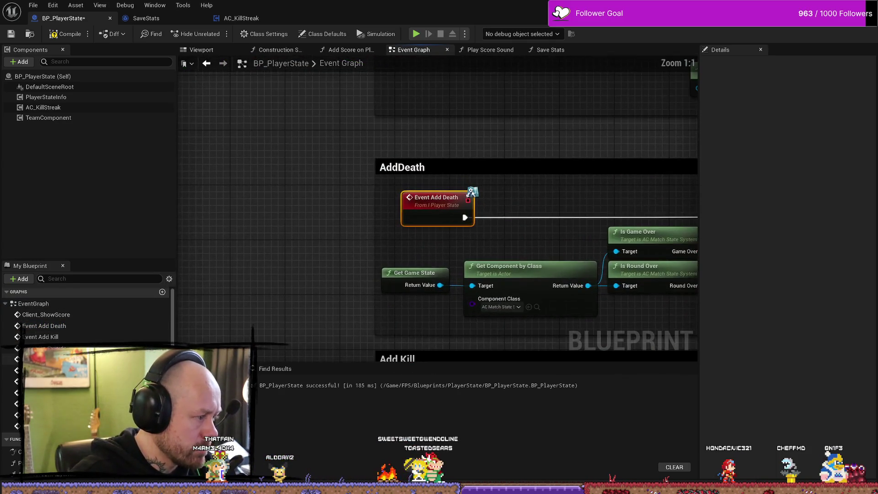
pyautogui.doubleClick(41, 347)
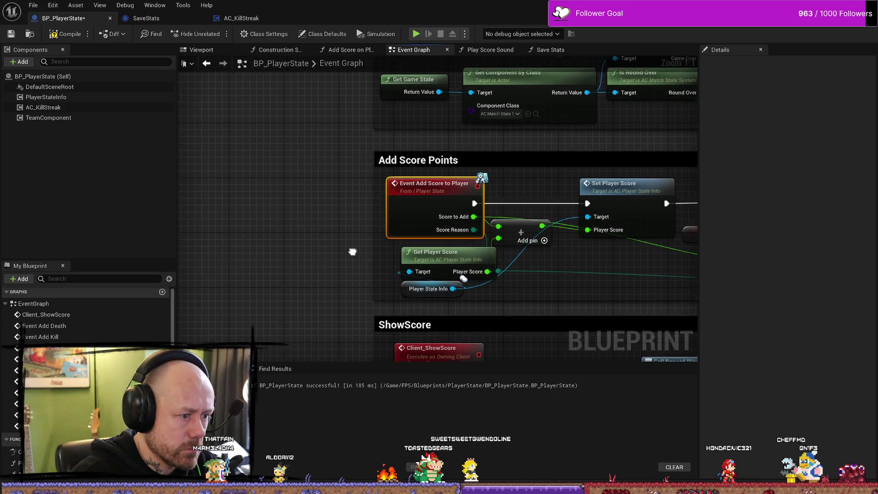
pyautogui.moveTo(353, 251); pyautogui.dragTo(218, 178)
pyautogui.scroll(-1, 412, 214)
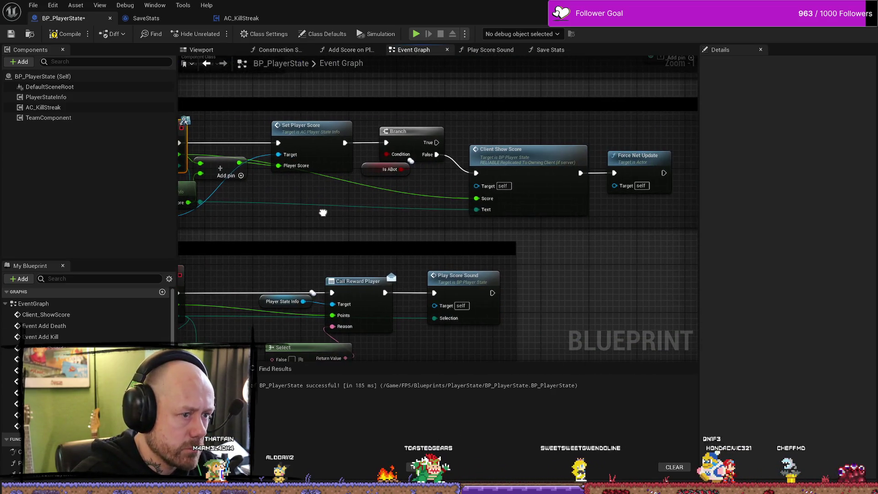
pyautogui.scroll(-5, 87, 320)
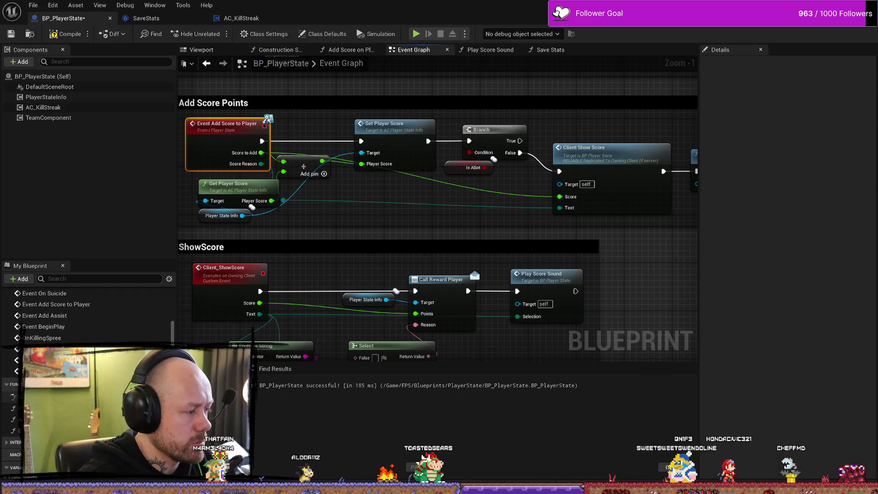
pyautogui.doubleClick(41, 360)
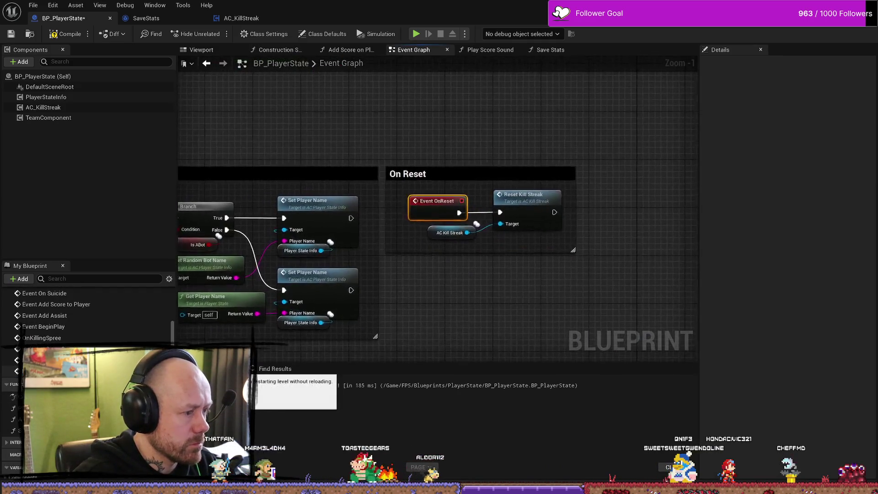
pyautogui.doubleClick(42, 408)
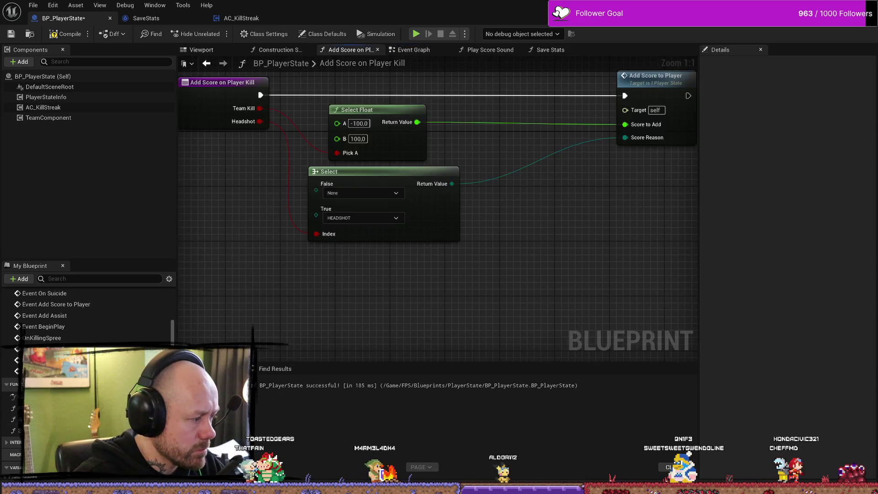
# Step: Look over the Play Score Sound function and its Play Sound 2D nodes
pyautogui.scroll(-2, 346, 315)
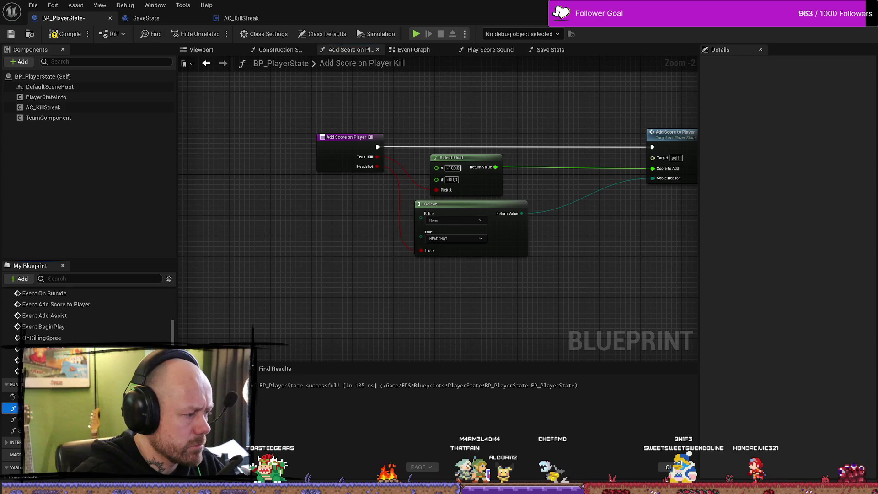
pyautogui.click(490, 49)
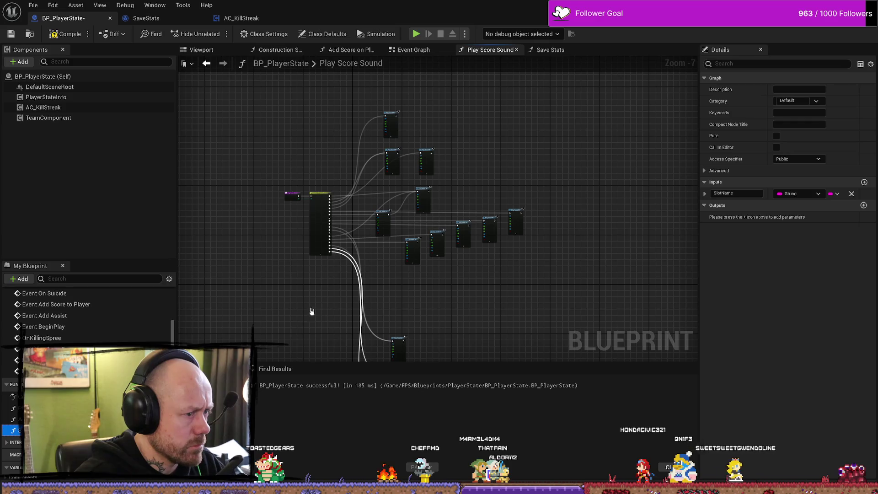
pyautogui.scroll(4, 371, 235)
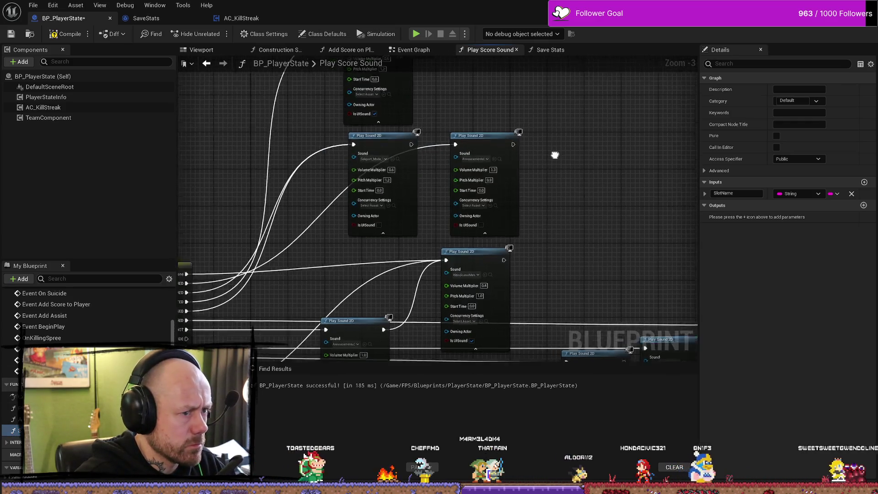
pyautogui.moveTo(371, 235); pyautogui.dragTo(425, 249)
pyautogui.scroll(-1, 424, 273)
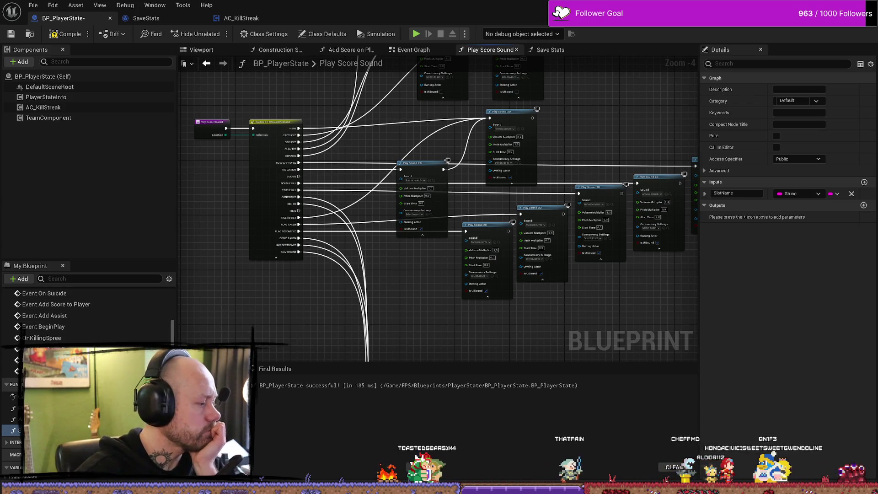
pyautogui.moveTo(309, 327)
pyautogui.mouseDown()
pyautogui.moveTo(307, 294)
pyautogui.moveTo(352, 274)
pyautogui.moveTo(335, 295)
pyautogui.mouseUp()
# Step: Recompile BP_PlayerState and switch to AC_KillStreak's Set Current Kill Streak graph
pyautogui.click(66, 34)
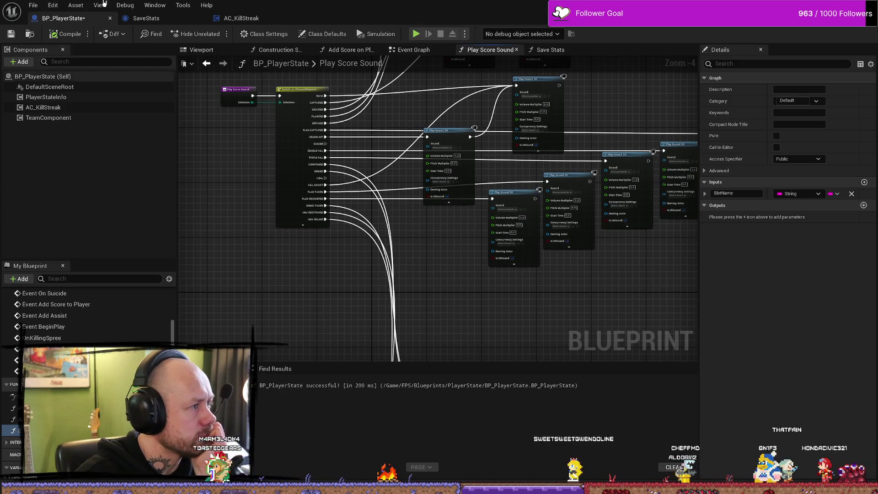
pyautogui.click(32, 5)
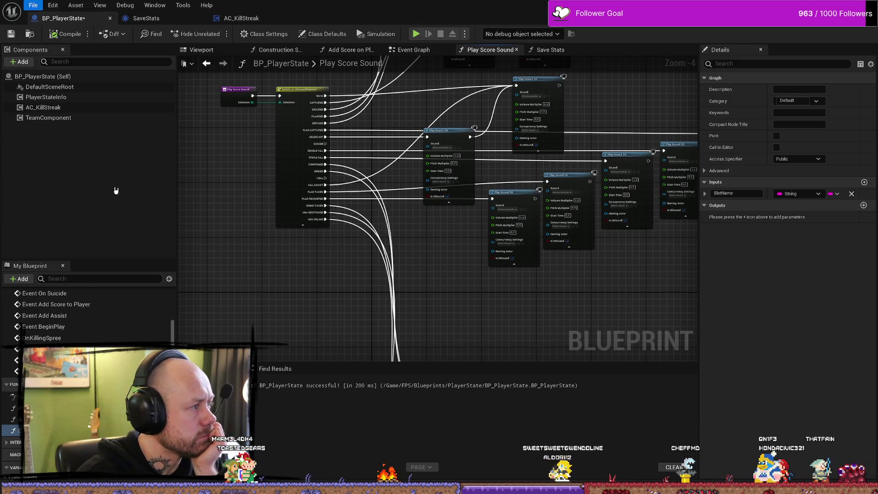
pyautogui.moveTo(266, 294); pyautogui.dragTo(302, 302)
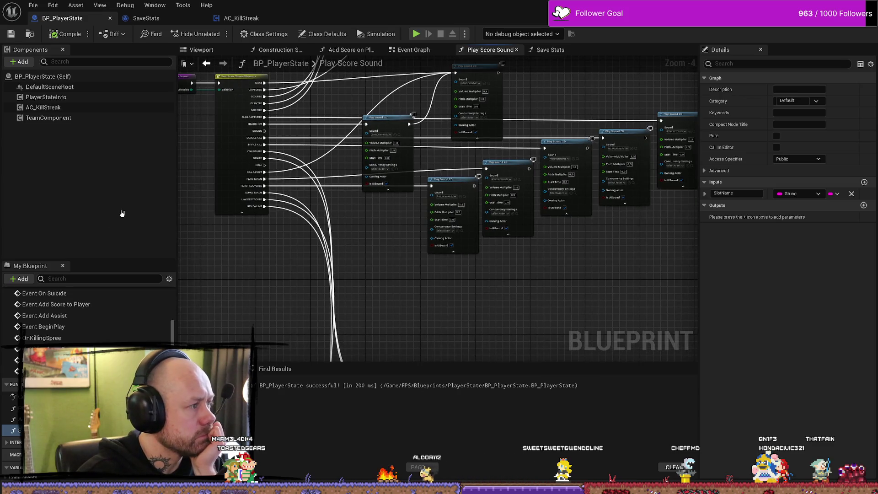
pyautogui.click(153, 18)
pyautogui.click(247, 18)
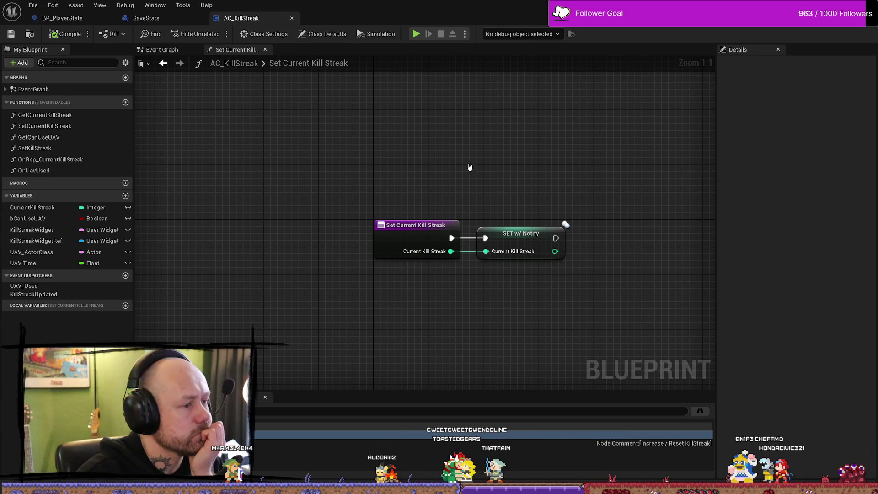
# Step: Return to BP_PlayerState and step through its Viewport, Construction Script, Add Score and Event Graph tabs
pyautogui.moveTo(470, 168)
pyautogui.mouseDown()
pyautogui.moveTo(400, 111)
pyautogui.moveTo(355, 290)
pyautogui.mouseUp()
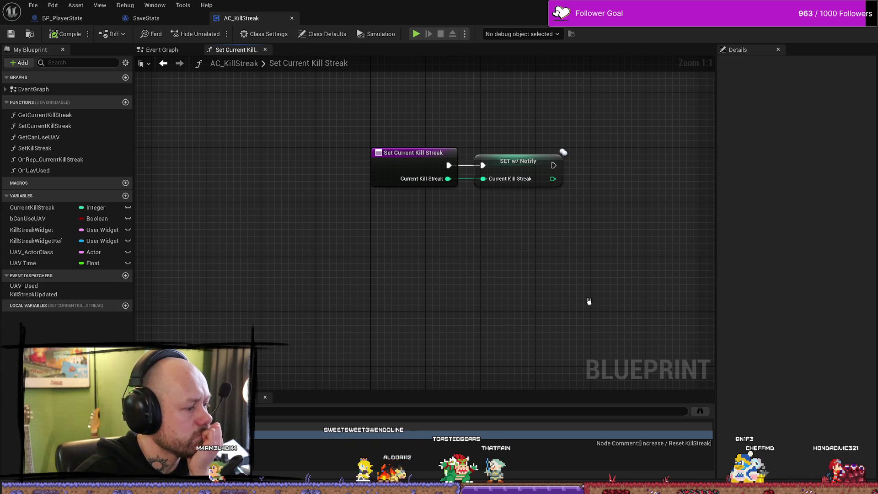
pyautogui.click(146, 18)
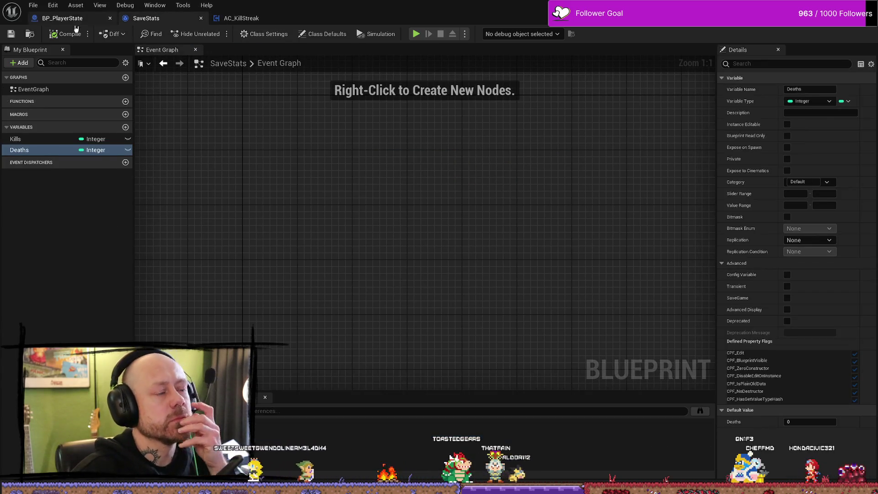
pyautogui.click(73, 18)
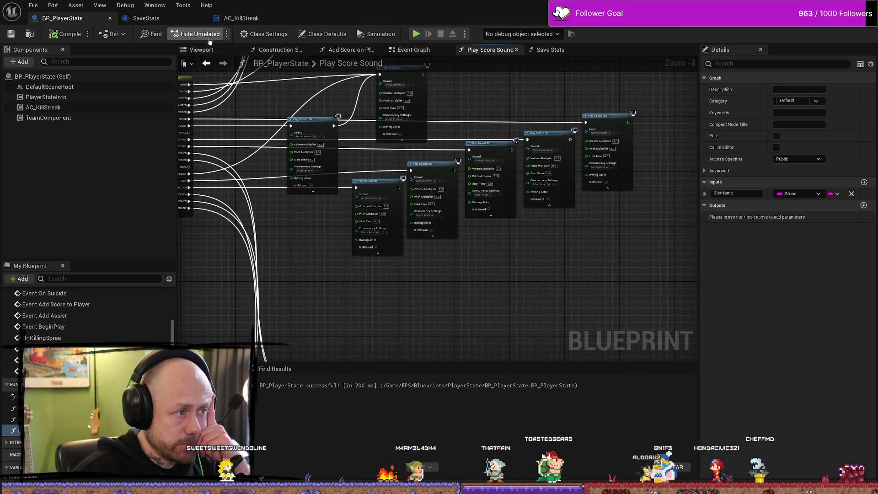
pyautogui.click(201, 49)
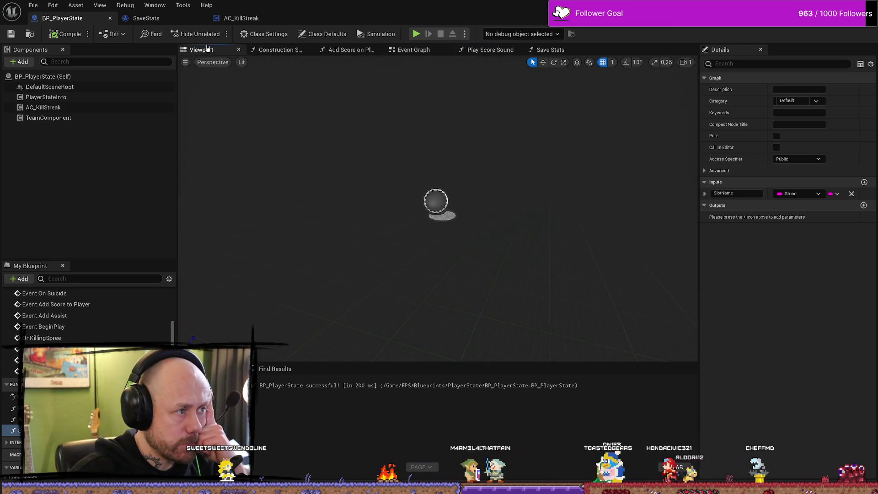
pyautogui.click(279, 50)
pyautogui.click(349, 49)
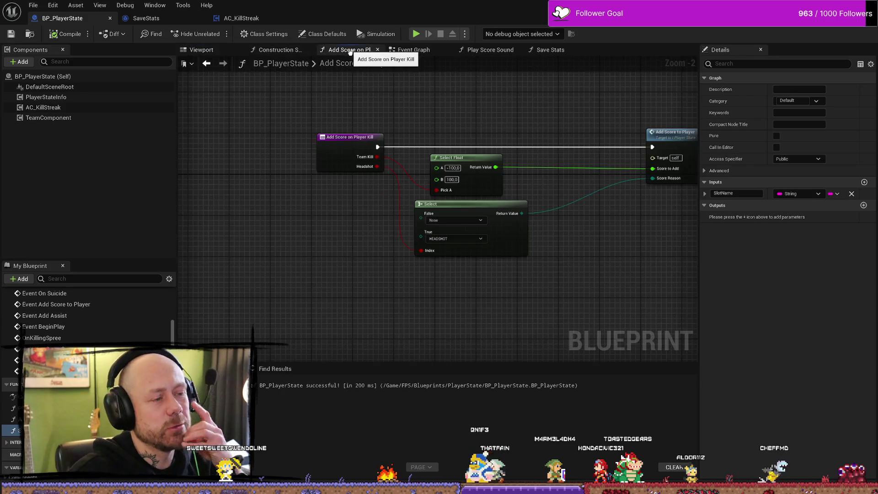
pyautogui.click(445, 51)
pyautogui.scroll(-2, 525, 204)
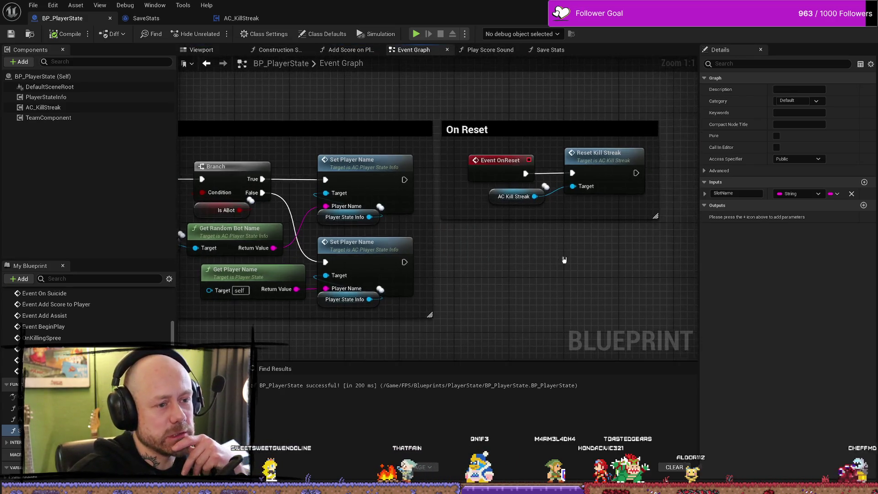
pyautogui.click(490, 49)
# Step: Open the Save Stats function and pan to its Cast To SaveStats and Save Game to Slot nodes
pyautogui.click(544, 50)
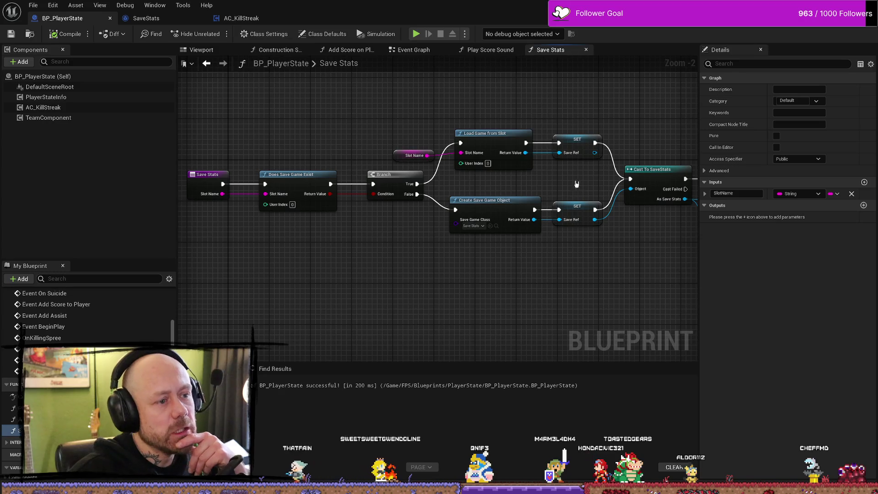
pyautogui.moveTo(576, 186); pyautogui.dragTo(378, 180)
pyautogui.moveTo(617, 143); pyautogui.dragTo(403, 184)
pyautogui.scroll(-1, 445, 169)
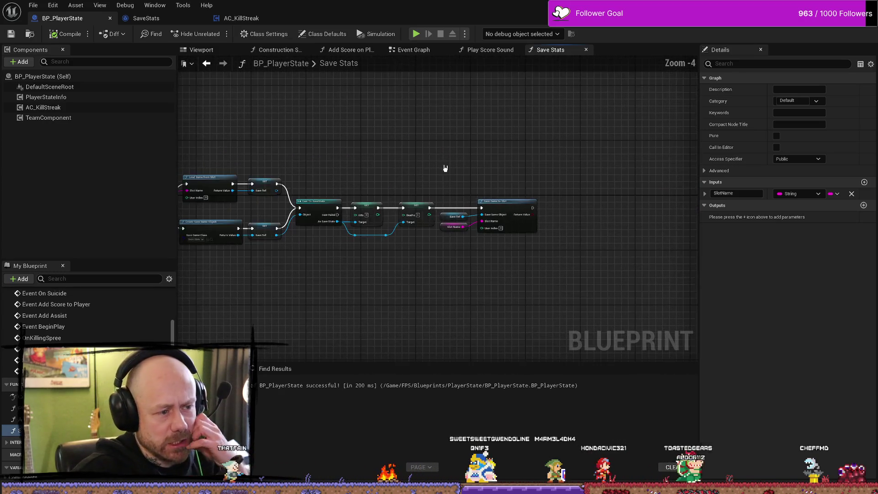
pyautogui.scroll(2, 446, 151)
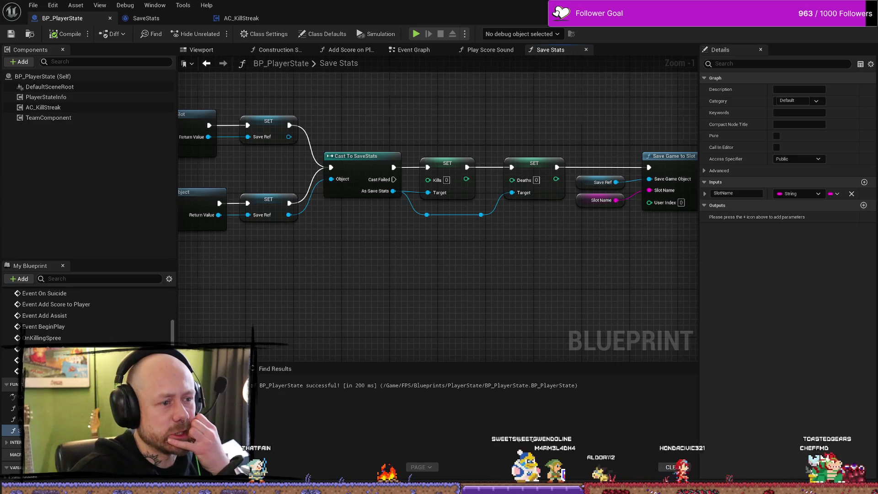
pyautogui.scroll(-2, 485, 118)
# Step: Review the Branch, load/create save game and Kills/Deaths setter nodes, then show the 3D viewport
pyautogui.moveTo(386, 257); pyautogui.dragTo(468, 251)
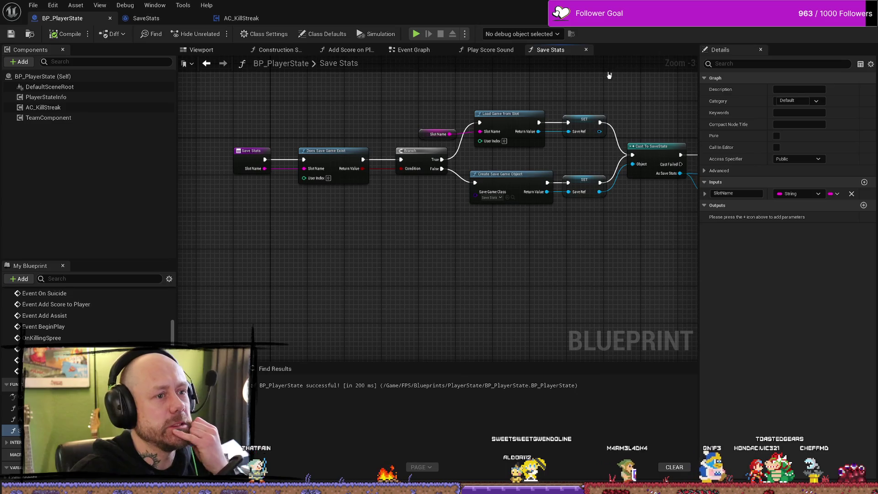
pyautogui.moveTo(609, 75)
pyautogui.mouseDown()
pyautogui.moveTo(330, 102)
pyautogui.moveTo(404, 126)
pyautogui.mouseUp()
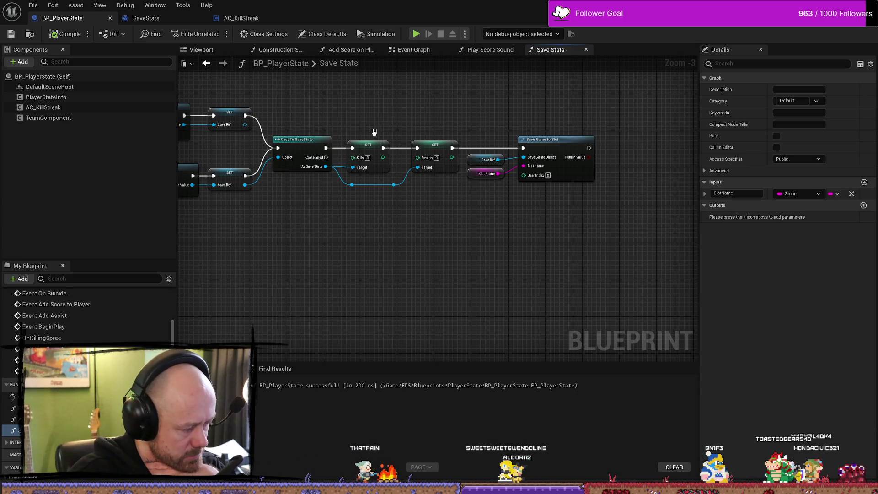
pyautogui.moveTo(255, 259); pyautogui.dragTo(391, 257)
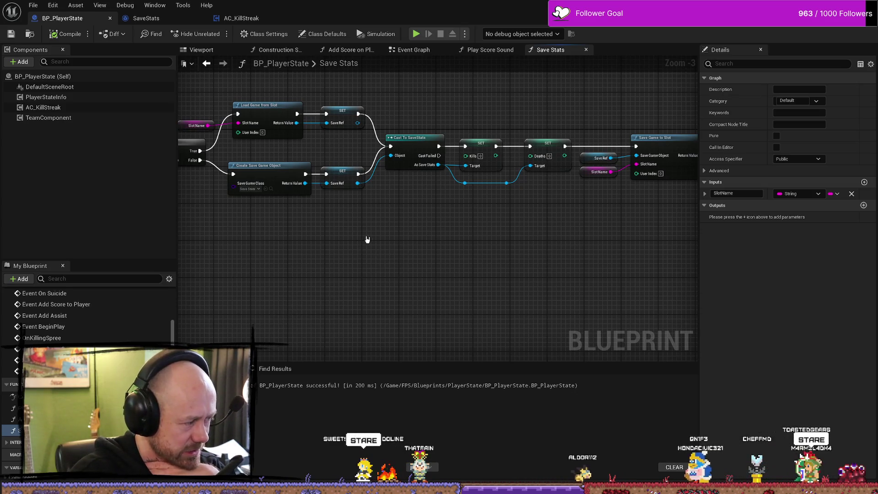
pyautogui.moveTo(514, 200)
pyautogui.mouseDown()
pyautogui.moveTo(562, 187)
pyautogui.moveTo(584, 198)
pyautogui.mouseUp()
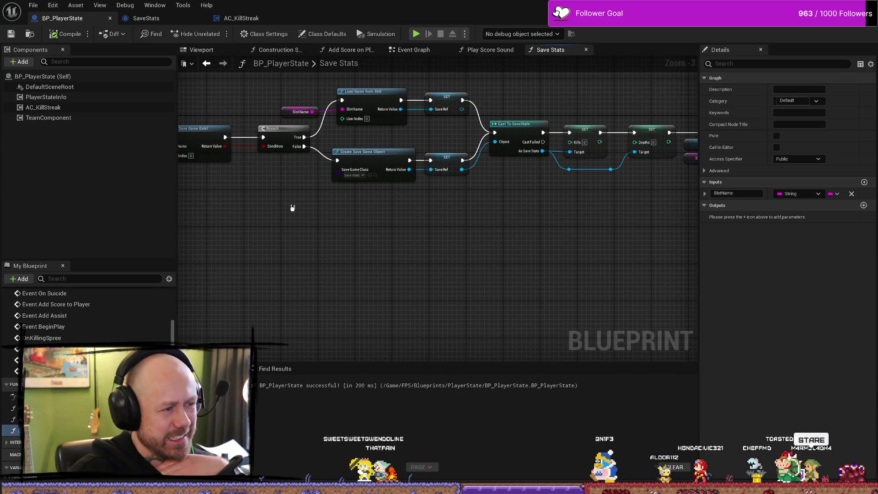
pyautogui.moveTo(290, 207); pyautogui.dragTo(462, 218)
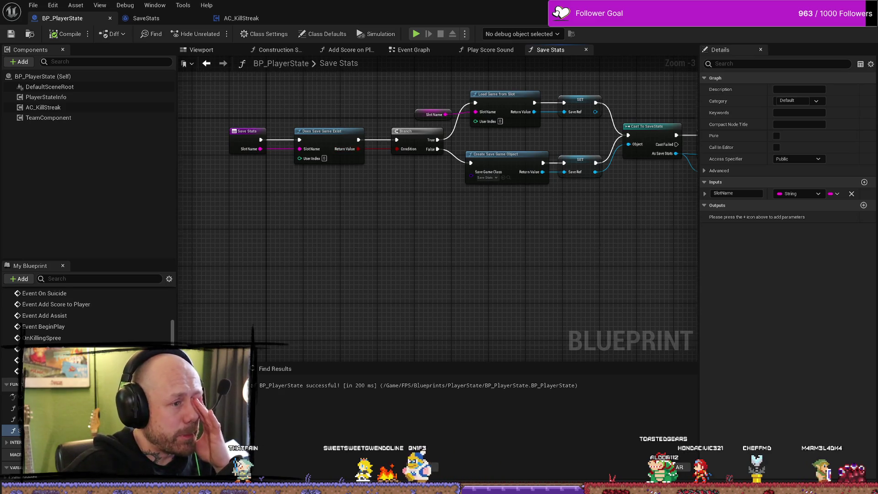
pyautogui.moveTo(603, 245); pyautogui.dragTo(518, 262)
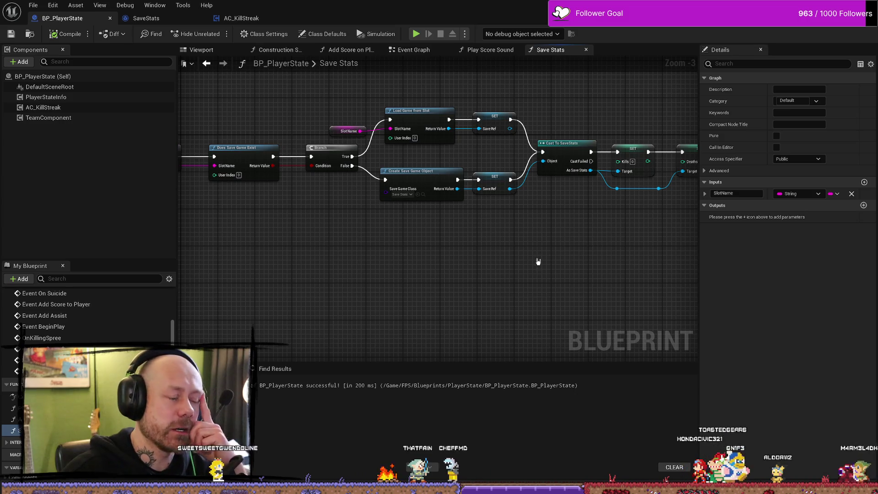
pyautogui.scroll(-5, 242, 104)
pyautogui.scroll(5, 261, 121)
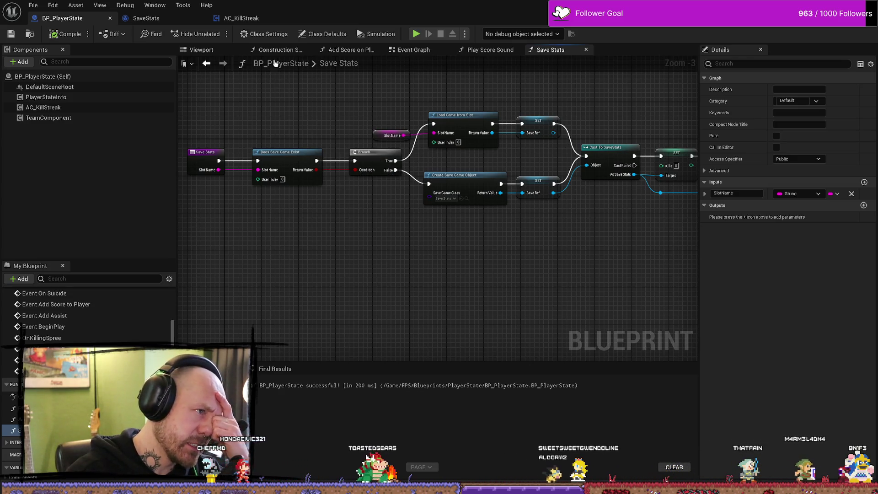
pyautogui.click(201, 49)
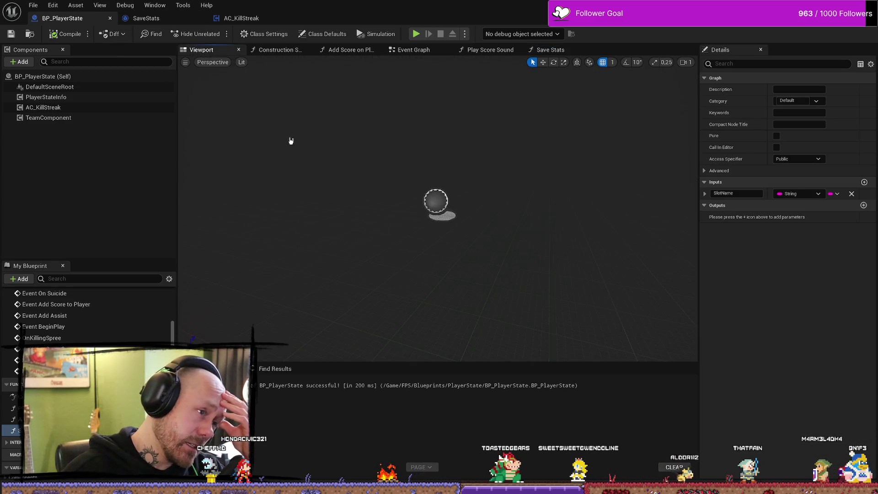
pyautogui.click(412, 50)
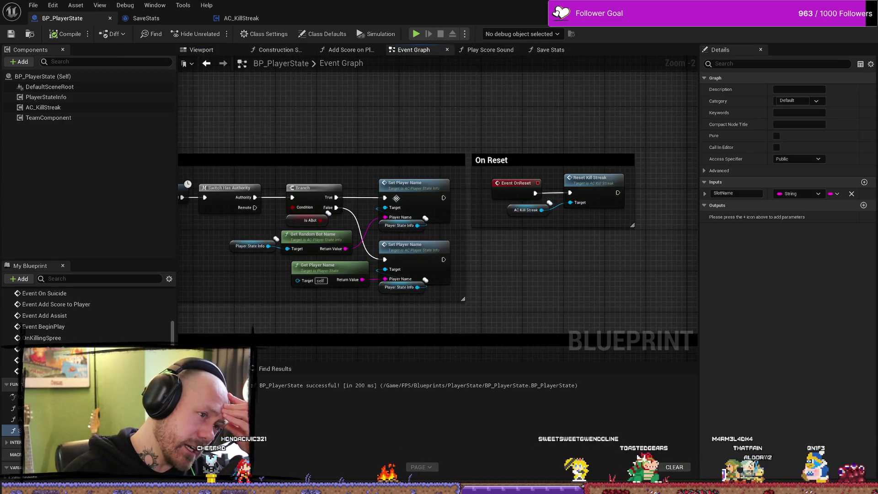
pyautogui.scroll(-8, 402, 172)
pyautogui.scroll(4, 384, 206)
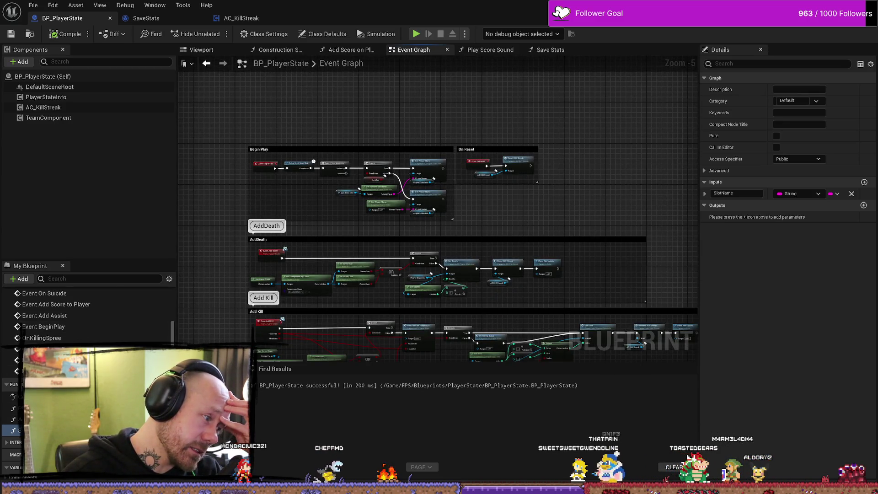
pyautogui.scroll(4, 281, 242)
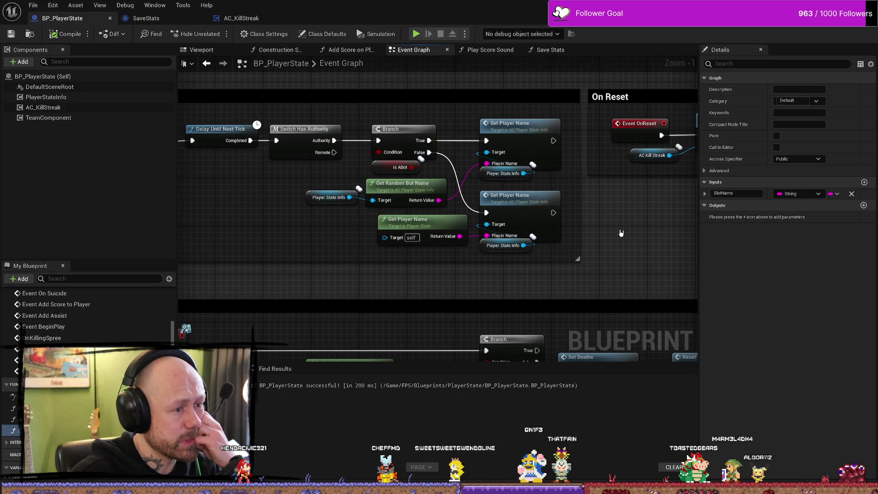
pyautogui.moveTo(620, 233); pyautogui.dragTo(423, 225)
pyautogui.moveTo(499, 93); pyautogui.dragTo(526, 94)
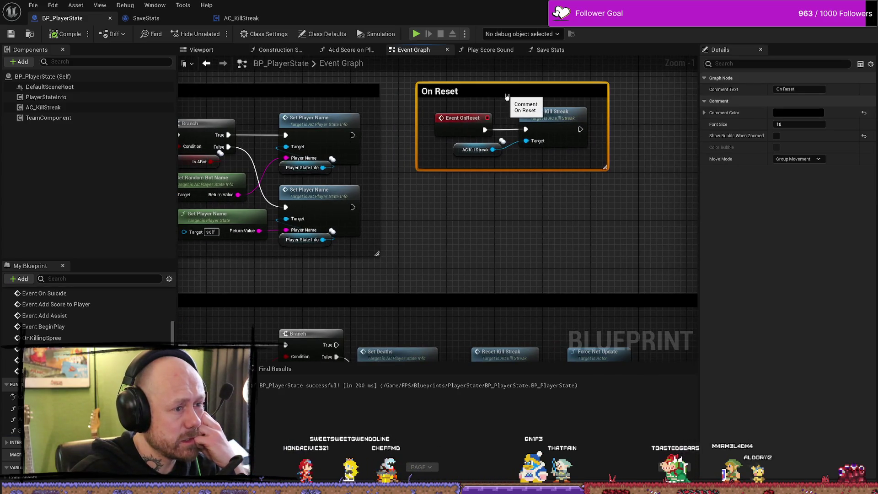
pyautogui.moveTo(490, 231); pyautogui.dragTo(631, 223)
pyautogui.scroll(-1, 631, 223)
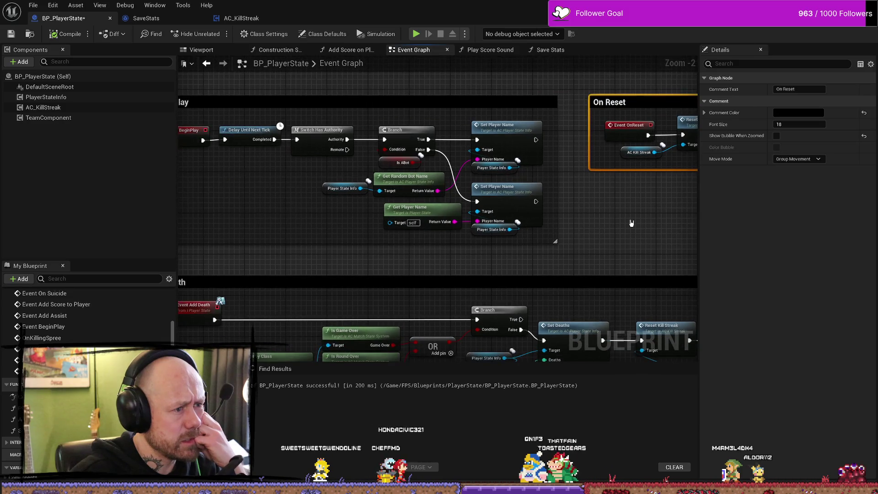
pyautogui.moveTo(199, 126); pyautogui.dragTo(255, 123)
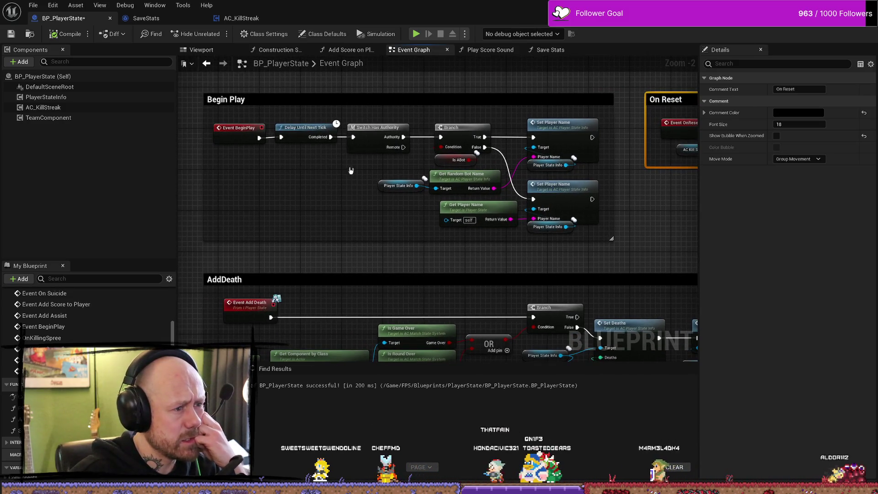
pyautogui.moveTo(351, 170); pyautogui.dragTo(231, 154)
pyautogui.scroll(-2, 346, 143)
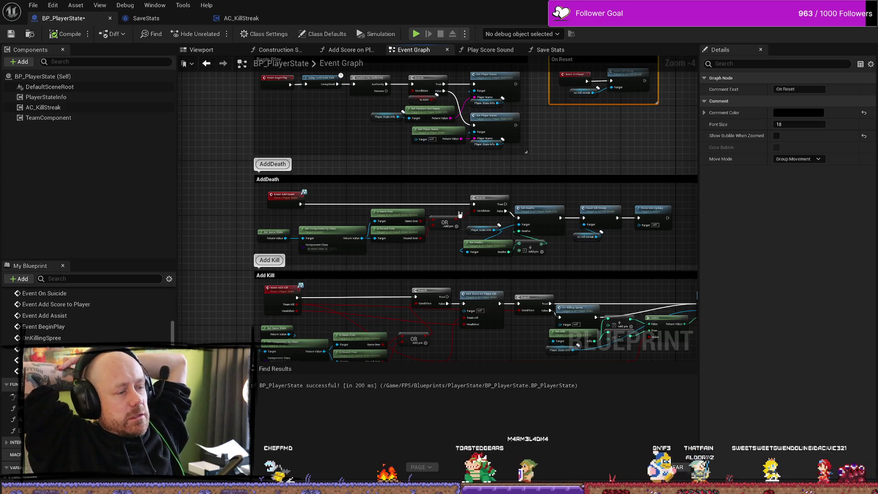
pyautogui.press('Home')
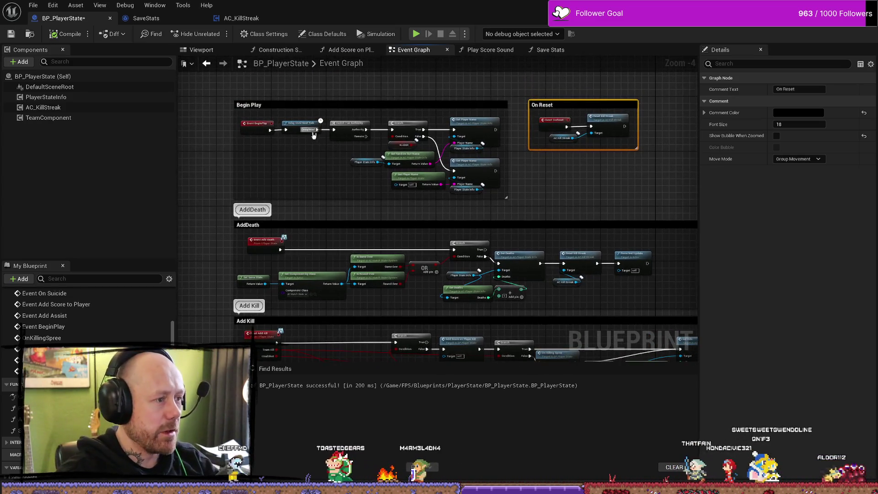
pyautogui.scroll(-1, 435, 176)
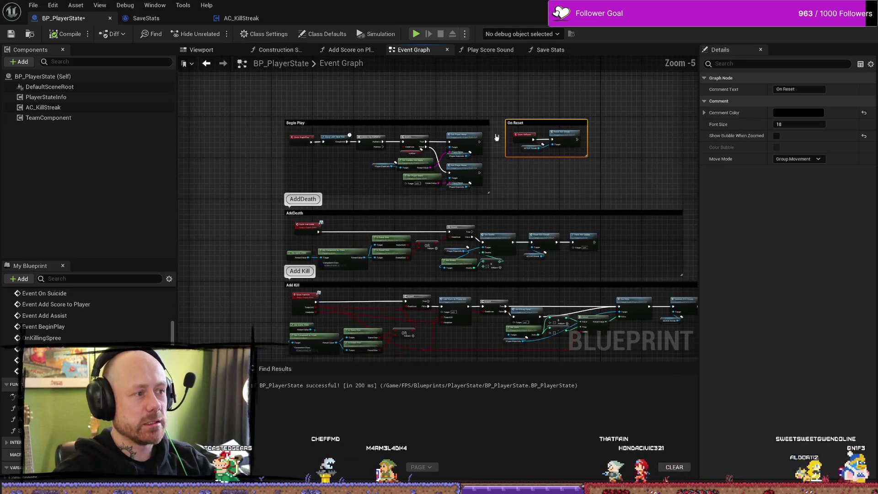
pyautogui.click(492, 137)
pyautogui.moveTo(667, 164); pyautogui.dragTo(583, 139)
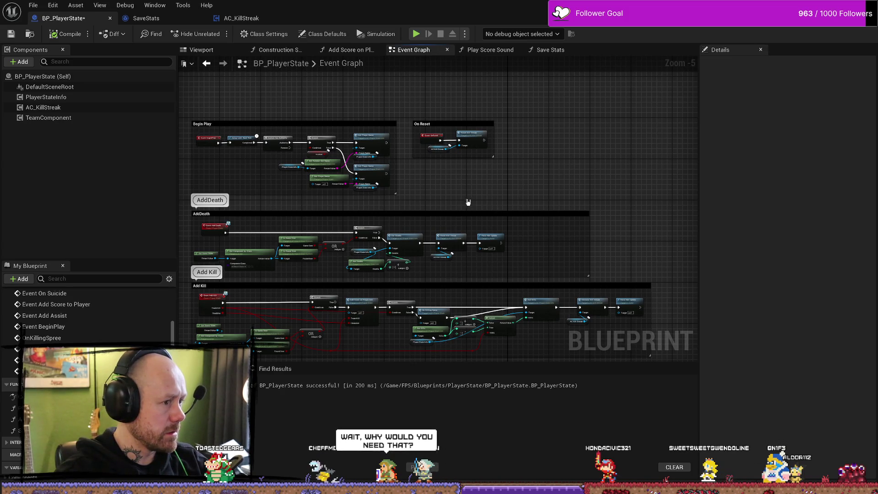
pyautogui.moveTo(468, 202); pyautogui.dragTo(511, 167)
pyautogui.scroll(3, 263, 184)
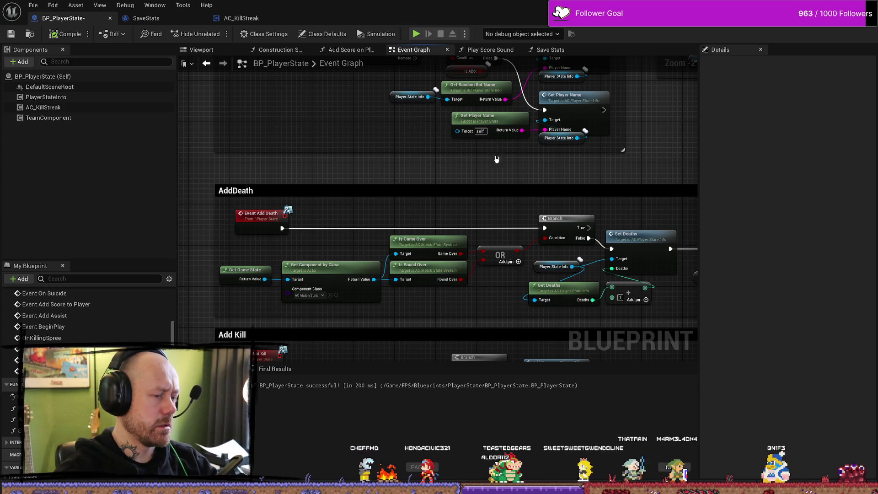
pyautogui.scroll(-2, 558, 150)
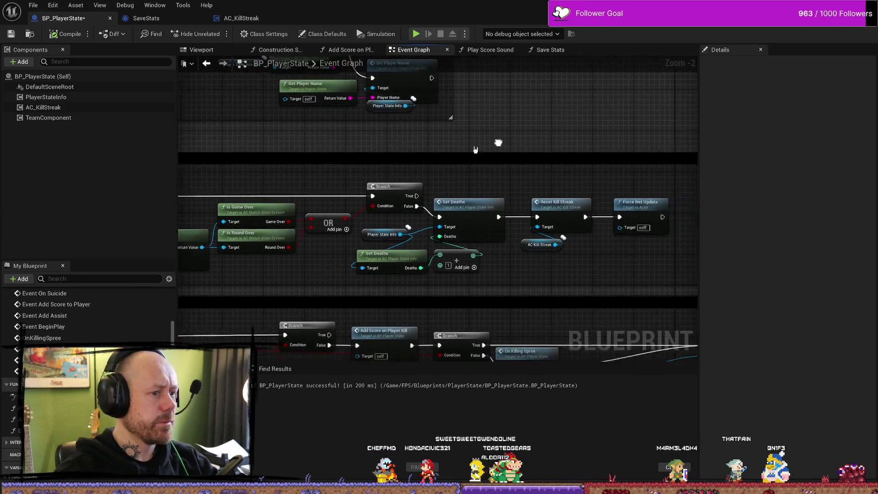
pyautogui.moveTo(643, 212); pyautogui.dragTo(559, 193)
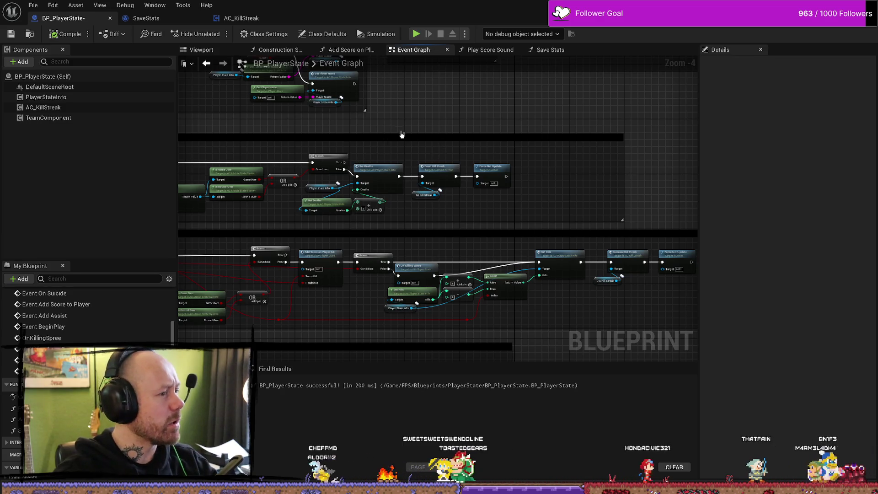
pyautogui.moveTo(402, 133); pyautogui.dragTo(496, 132)
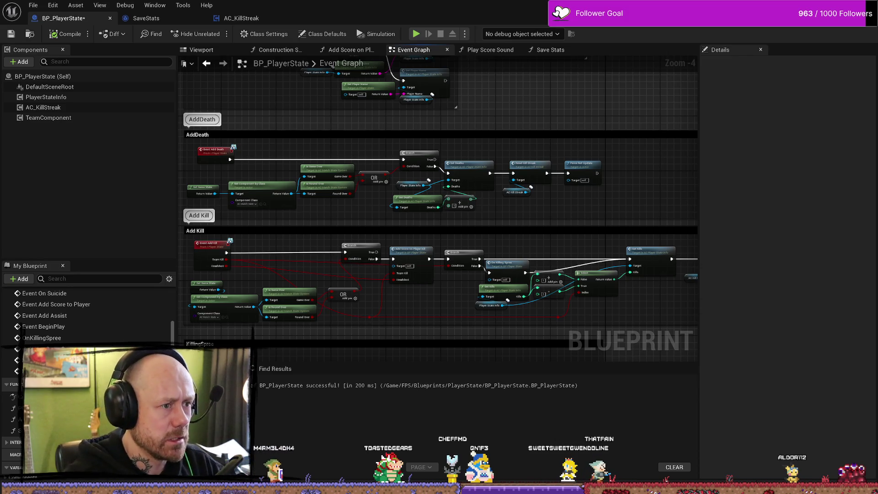
# Step: Search 'timer' in the All Actions menu and place a Set Timer by Event node beside the On Reset group
pyautogui.scroll(-3, 495, 94)
pyautogui.scroll(5, 503, 98)
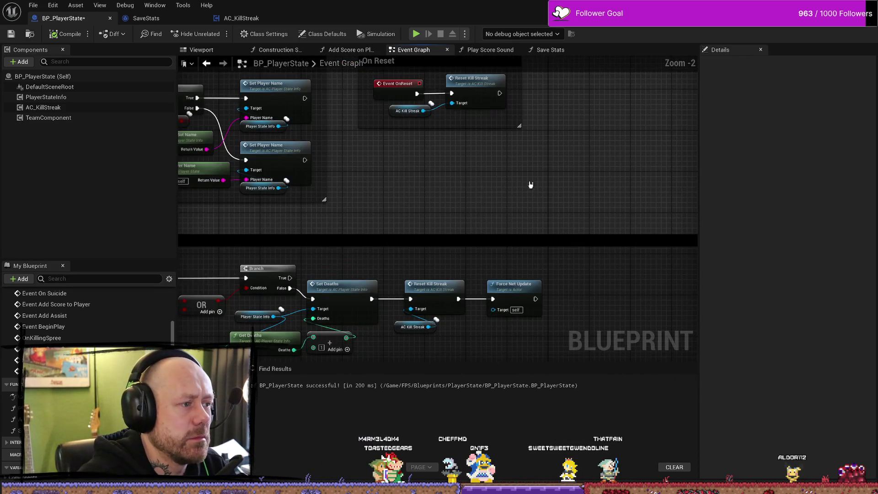
pyautogui.scroll(-5, 530, 184)
pyautogui.scroll(3, 485, 183)
pyautogui.rightClick(519, 156)
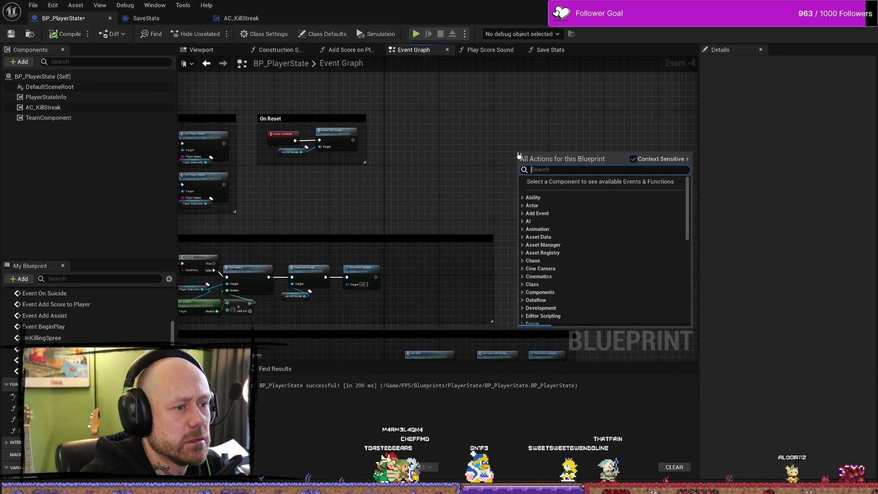
pyautogui.write('timer')
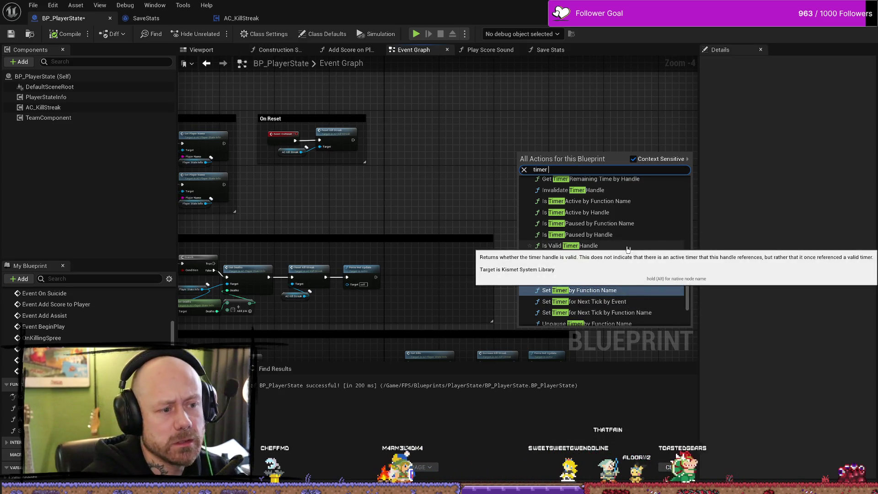
pyautogui.scroll(6, 625, 238)
pyautogui.scroll(3, 624, 229)
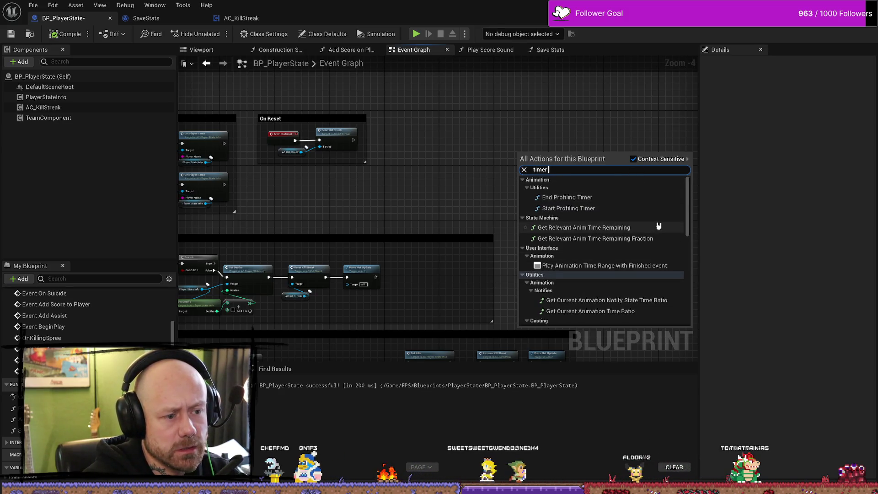
pyautogui.scroll(-5, 658, 228)
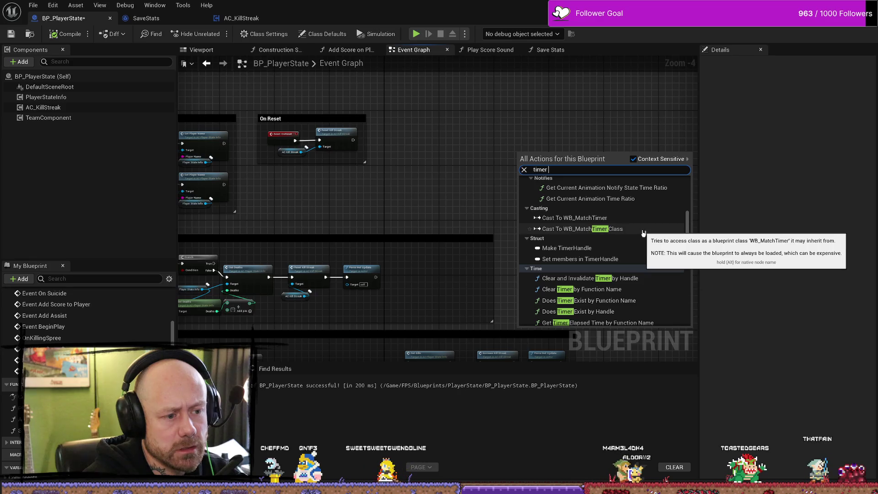
pyautogui.scroll(-2, 643, 233)
pyautogui.scroll(-3, 644, 233)
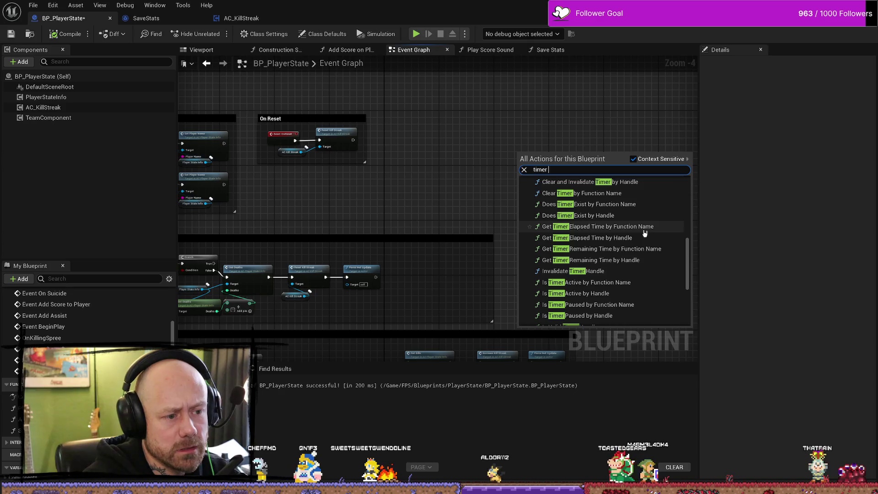
pyautogui.scroll(-4, 620, 258)
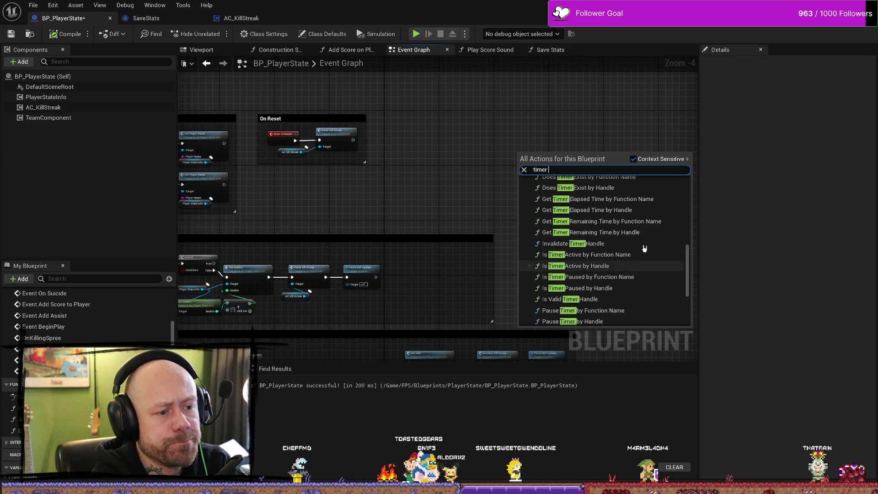
pyautogui.scroll(-1, 638, 296)
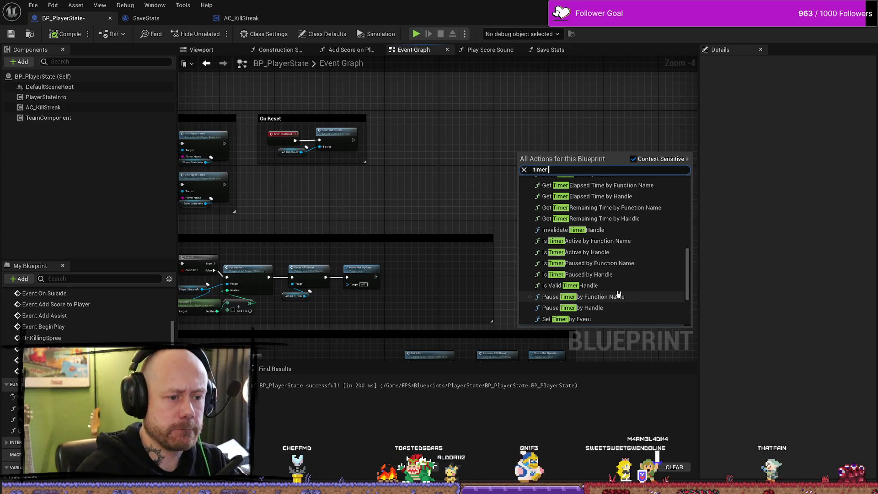
pyautogui.scroll(-2, 635, 274)
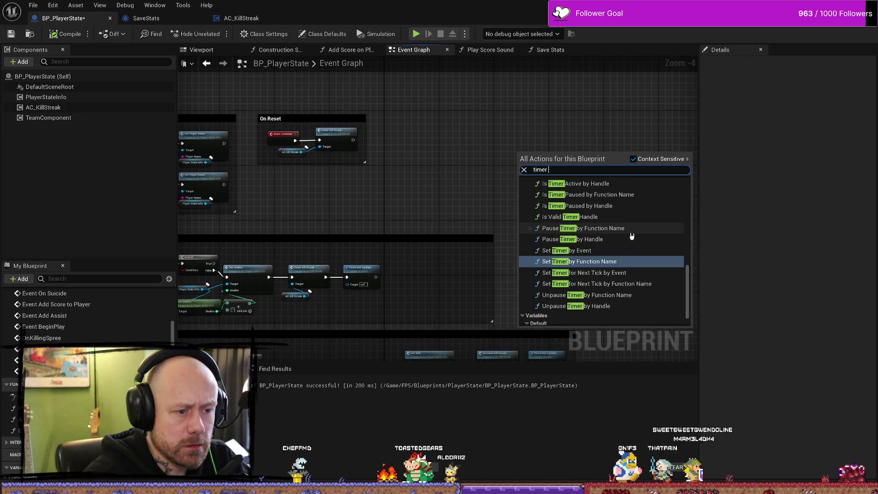
pyautogui.click(578, 251)
pyautogui.scroll(4, 559, 186)
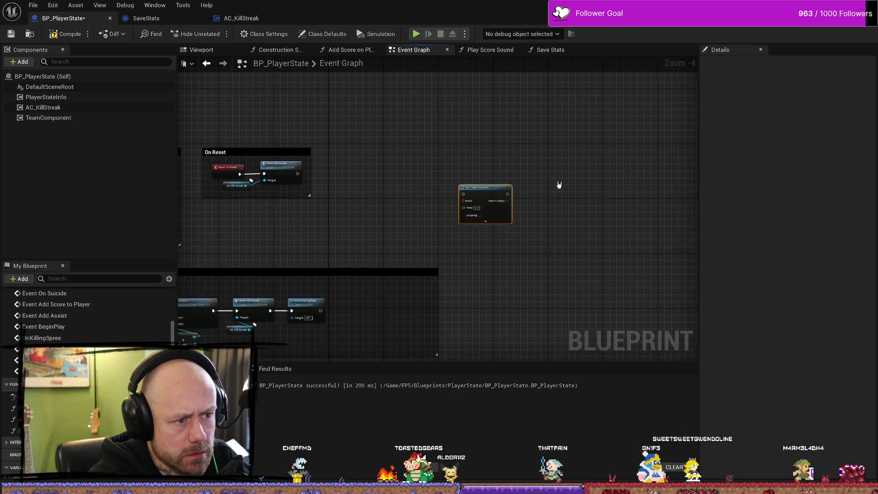
# Step: Move the Set Timer by Event node beside the On Reset group, briefly expanding its advanced pins
pyautogui.moveTo(425, 192)
pyautogui.mouseDown()
pyautogui.moveTo(451, 172)
pyautogui.moveTo(400, 158)
pyautogui.moveTo(440, 130)
pyautogui.moveTo(468, 133)
pyautogui.mouseUp()
pyautogui.scroll(-1, 400, 159)
pyautogui.moveTo(375, 122); pyautogui.dragTo(308, 149)
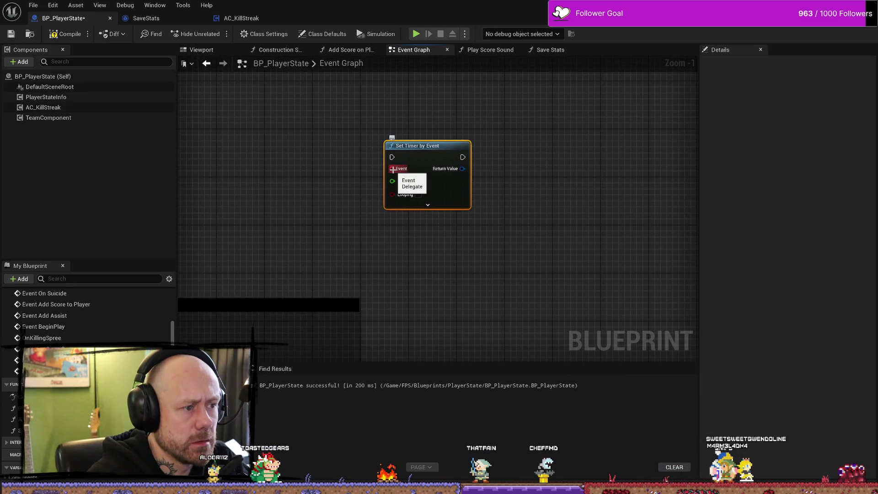
pyautogui.click(427, 205)
pyautogui.click(442, 238)
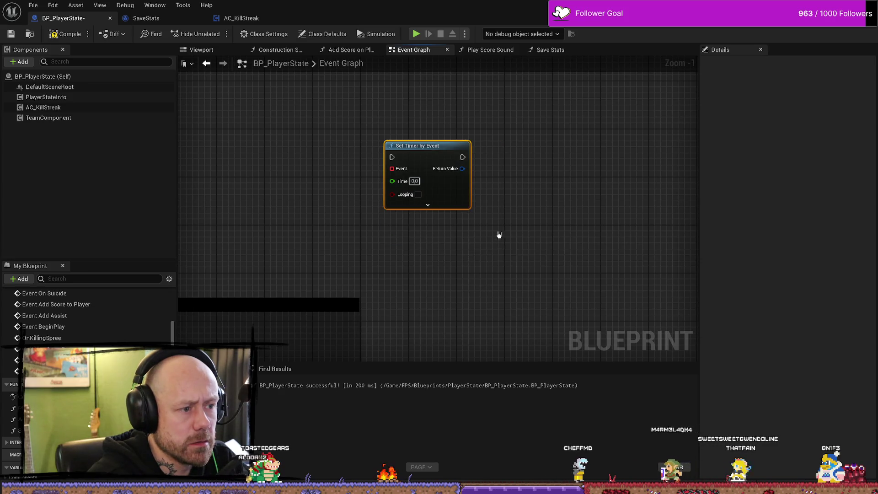
pyautogui.moveTo(410, 142); pyautogui.dragTo(356, 112)
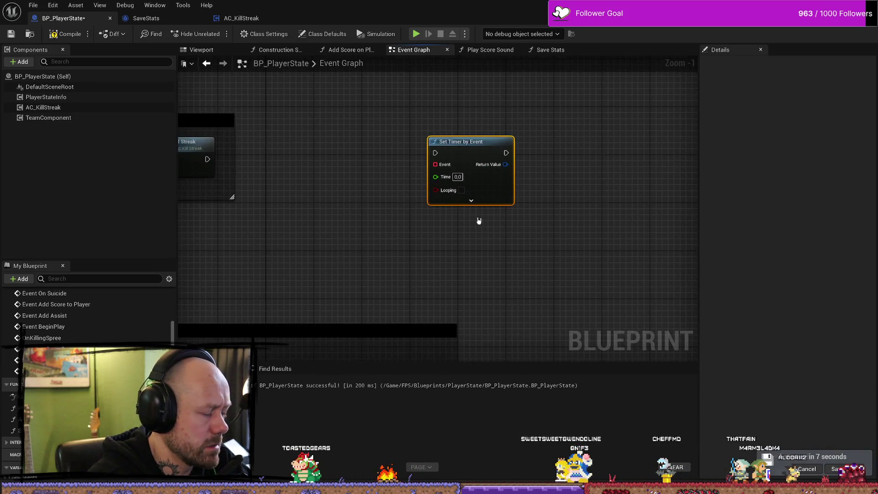
pyautogui.scroll(-3, 347, 178)
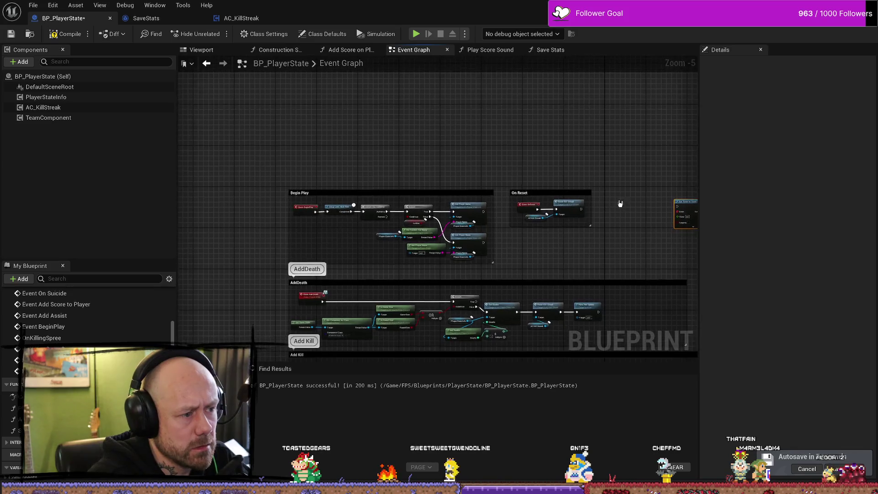
pyautogui.scroll(3, 619, 202)
pyautogui.press('Home')
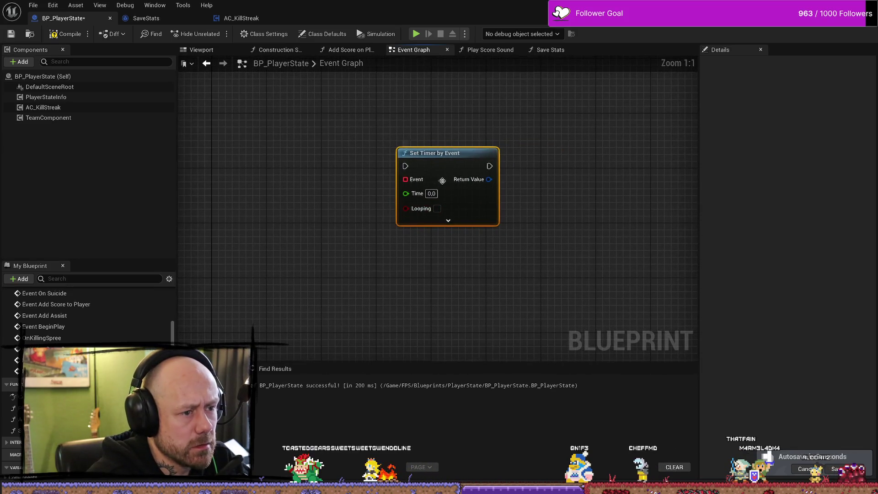
# Step: Try pulling connections from the timer's Event pin, cancel them, and select the Time field
pyautogui.rightClick(407, 179)
pyautogui.click(388, 180)
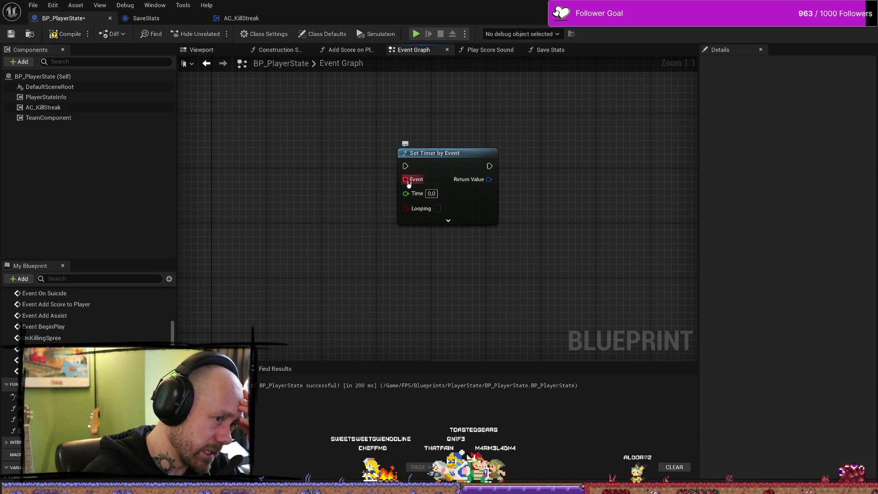
pyautogui.moveTo(408, 184)
pyautogui.mouseDown()
pyautogui.moveTo(350, 186)
pyautogui.moveTo(336, 158)
pyautogui.mouseUp()
pyautogui.click(366, 119)
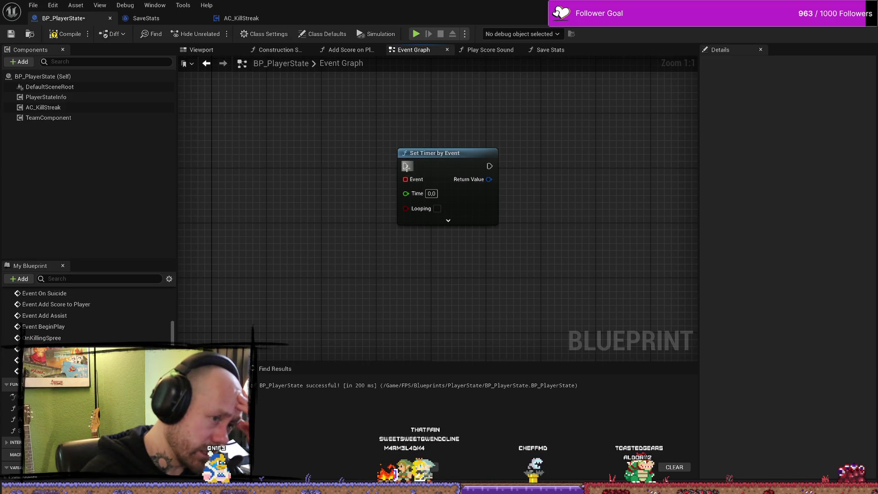
pyautogui.moveTo(421, 182)
pyautogui.mouseDown()
pyautogui.moveTo(376, 134)
pyautogui.moveTo(399, 109)
pyautogui.mouseUp()
pyautogui.click(390, 104)
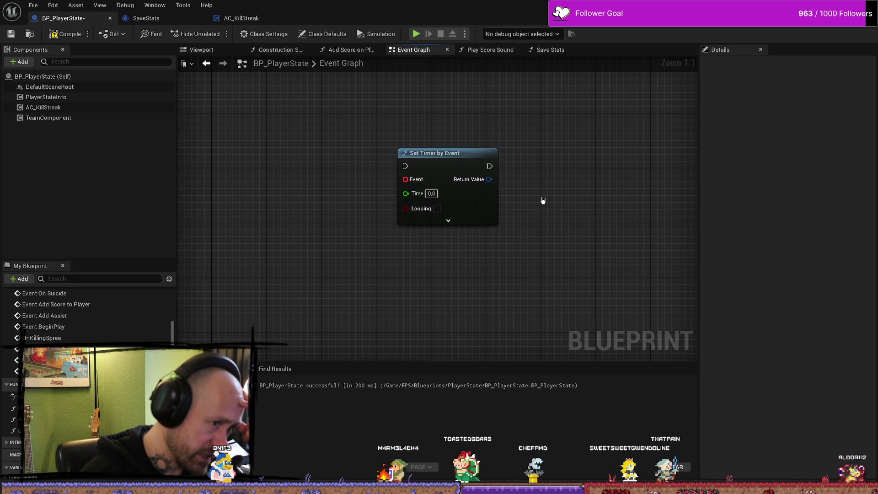
pyautogui.click(429, 193)
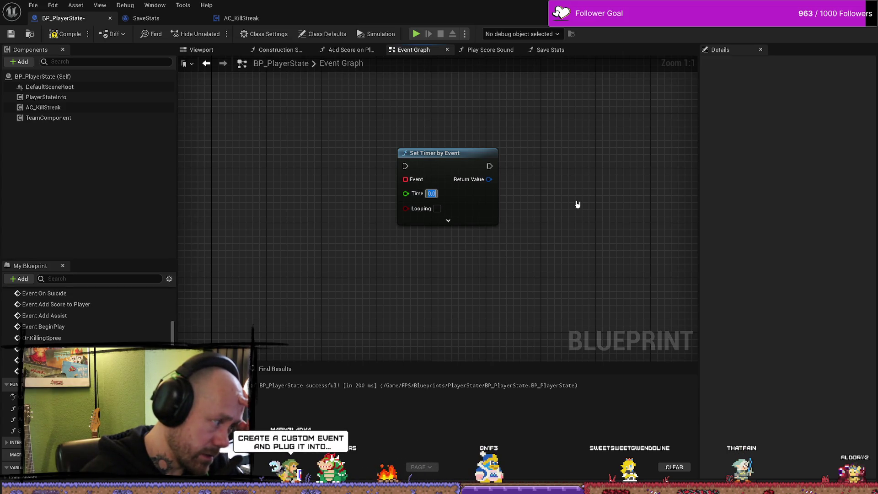
pyautogui.scroll(-2, 549, 172)
pyautogui.scroll(-1, 531, 145)
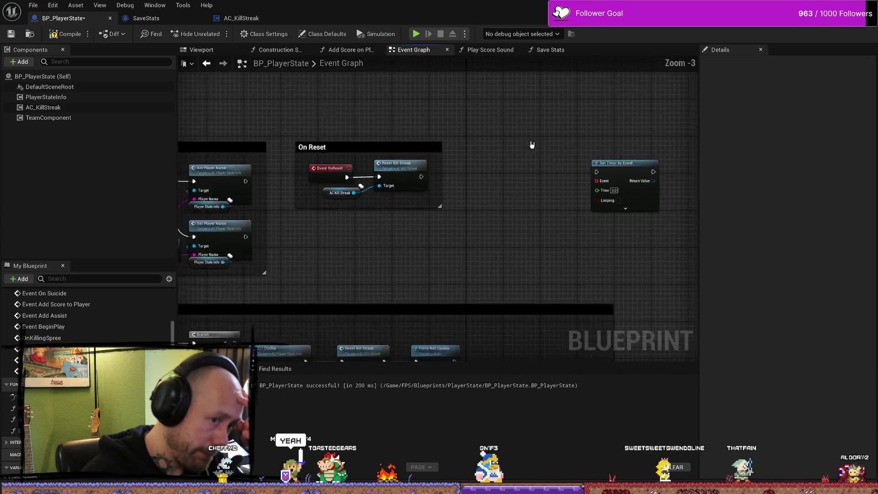
# Step: Add a custom event named StartSaveTimer
pyautogui.scroll(1, 503, 149)
pyautogui.rightClick(521, 139)
pyautogui.write('custom')
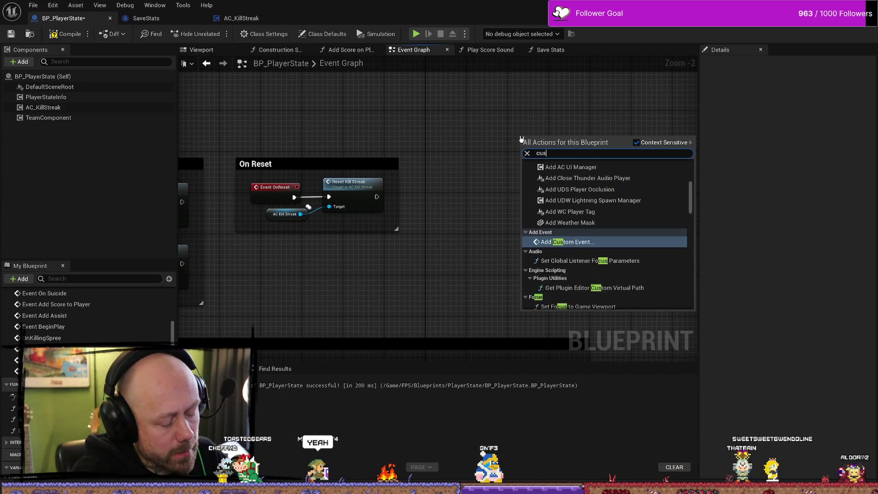
pyautogui.press('Return')
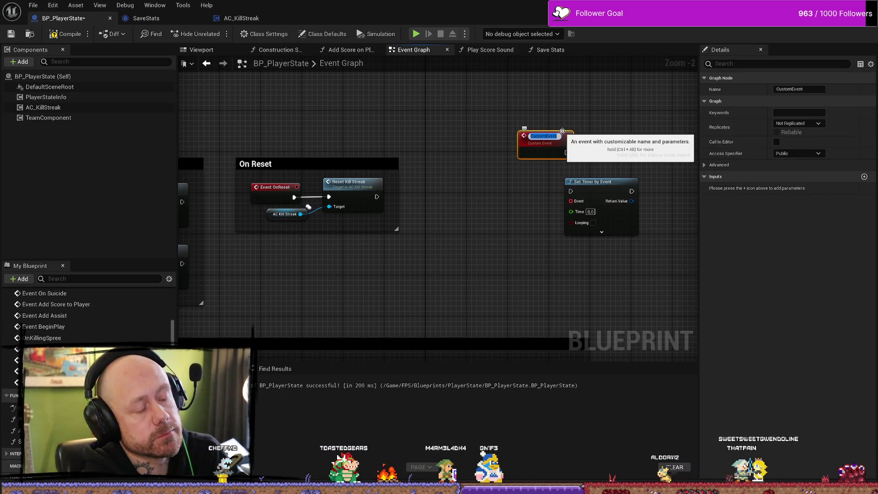
pyautogui.write('S')
pyautogui.press('BackSpace')
pyautogui.press('BackSpace')
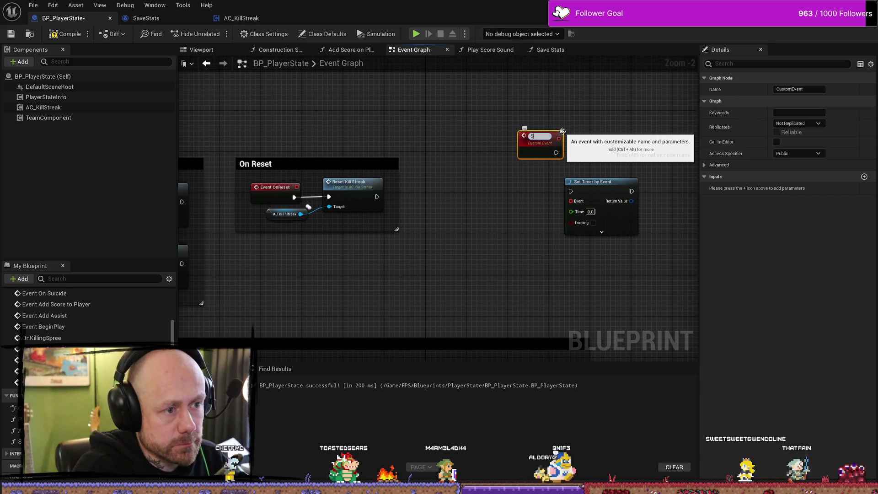
pyautogui.write('tartSac')
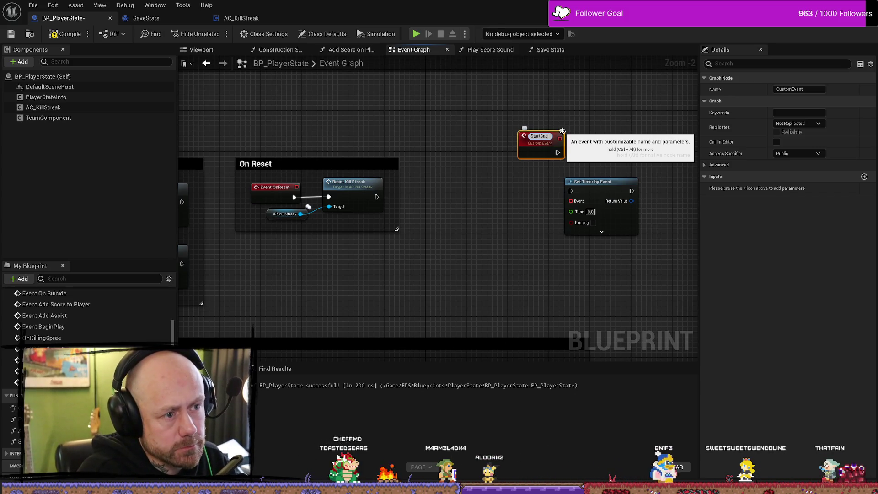
pyautogui.press('BackSpace')
pyautogui.write('veTimer')
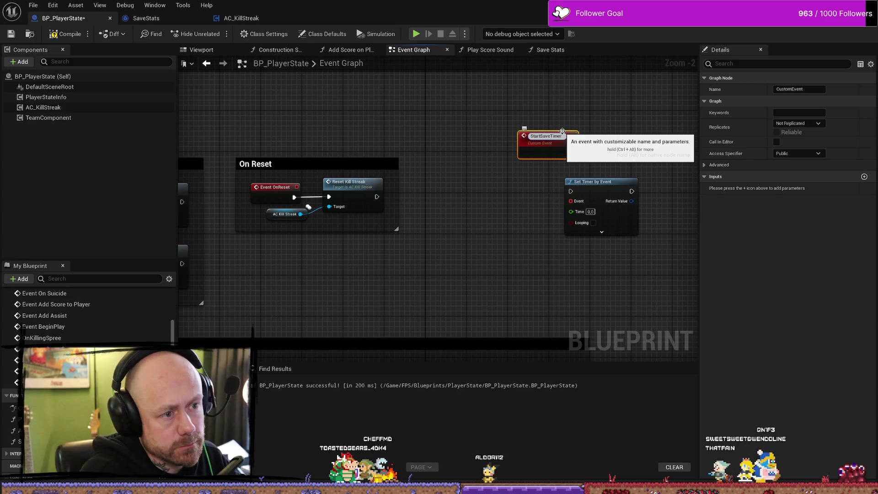
pyautogui.press('Return')
# Step: Place StartSaveTimer to the left of Set Timer by Event so they sit side by side
pyautogui.moveTo(568, 157); pyautogui.dragTo(522, 224)
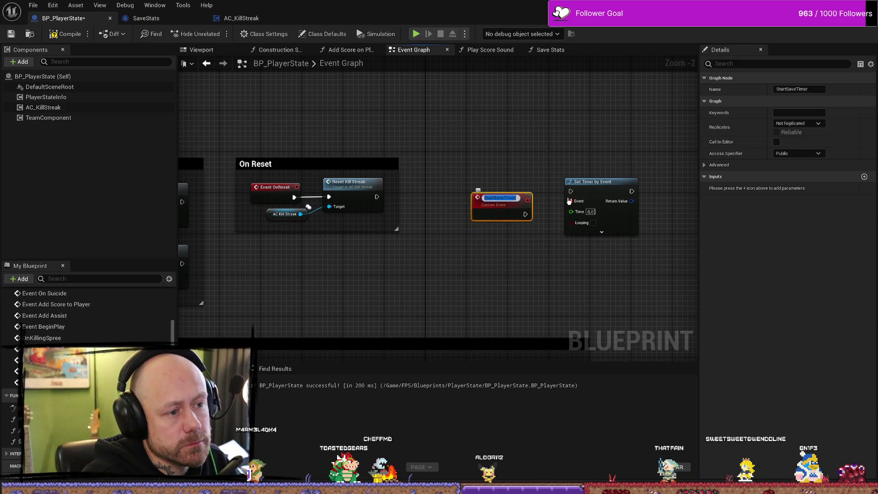
pyautogui.click(523, 156)
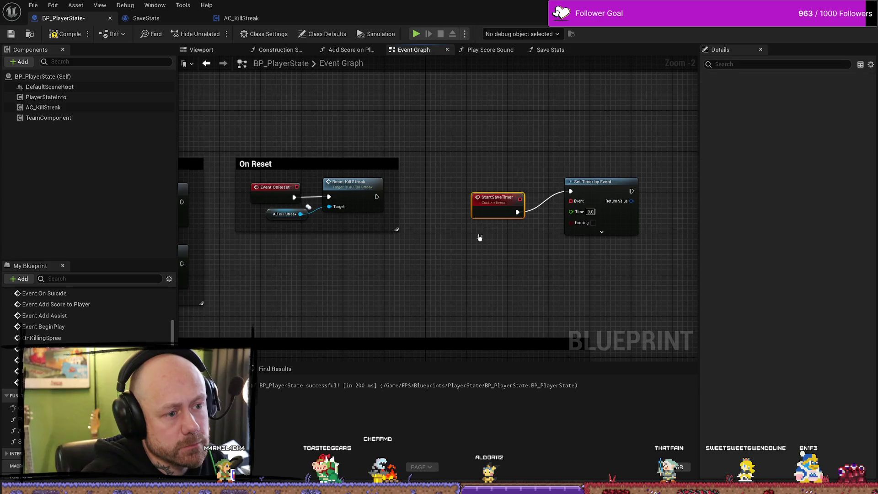
pyautogui.moveTo(496, 198); pyautogui.dragTo(506, 180)
pyautogui.moveTo(574, 165); pyautogui.dragTo(515, 157)
pyautogui.moveTo(459, 174); pyautogui.dragTo(459, 155)
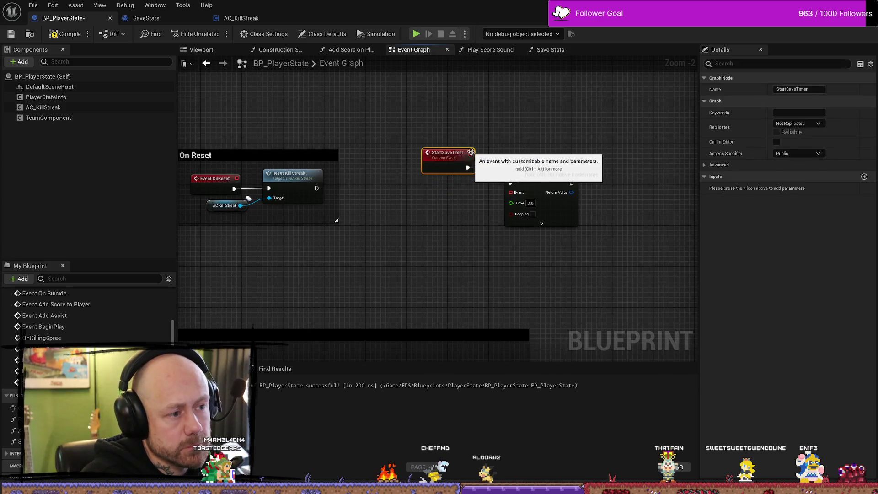
pyautogui.doubleClick(450, 153)
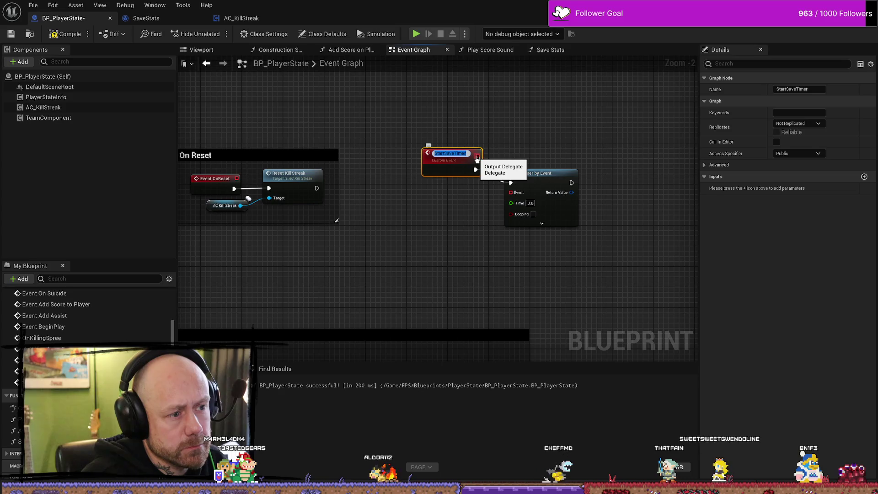
pyautogui.click(578, 128)
pyautogui.scroll(3, 577, 128)
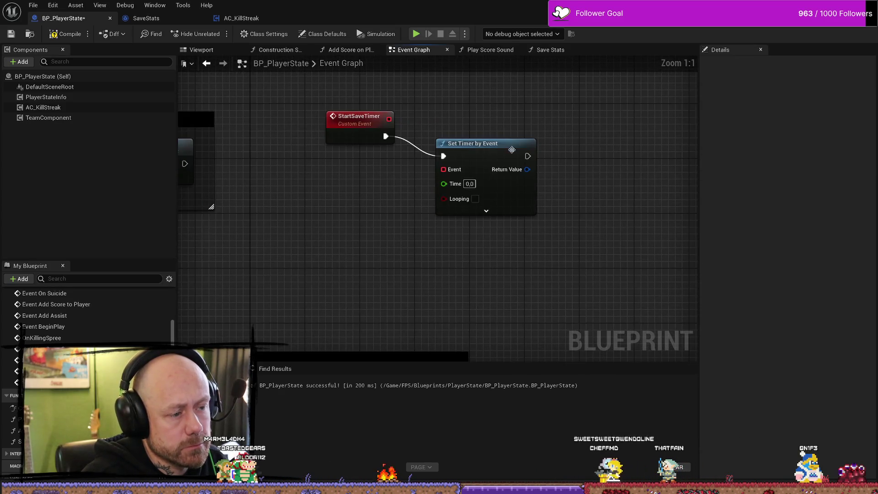
pyautogui.moveTo(512, 149)
pyautogui.mouseDown()
pyautogui.moveTo(524, 128)
pyautogui.moveTo(483, 119)
pyautogui.moveTo(425, 131)
pyautogui.mouseUp()
# Step: Tick Looping on the Set Timer by Event node
pyautogui.click(608, 149)
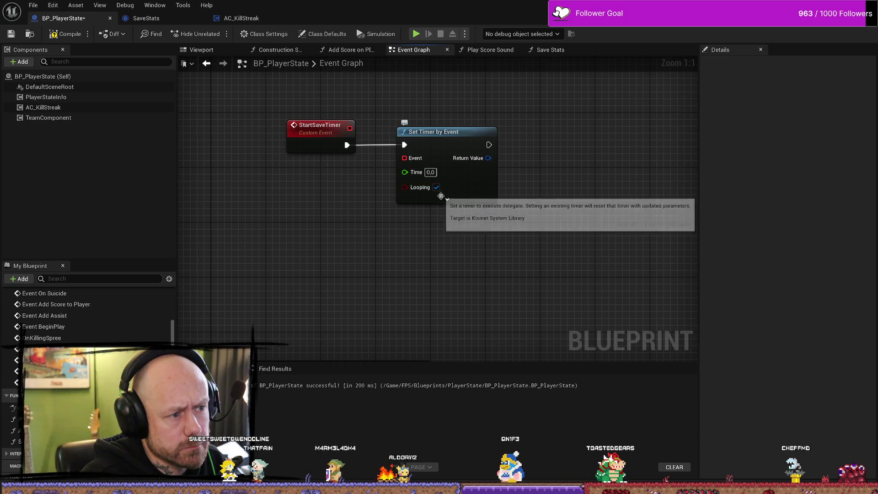
pyautogui.click(436, 188)
pyautogui.click(446, 198)
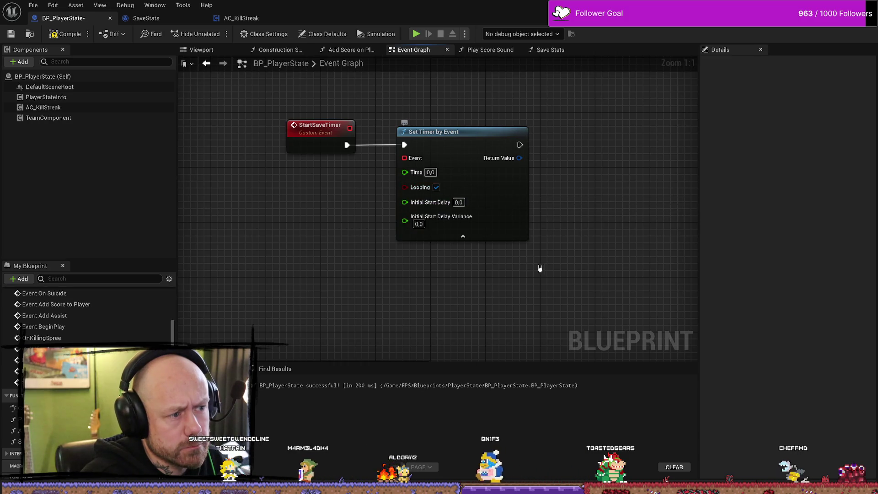
pyautogui.click(463, 236)
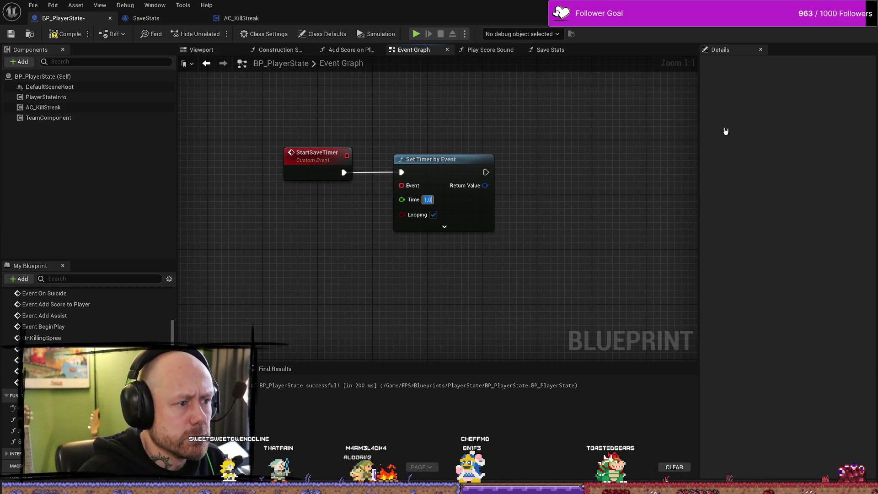
# Step: Test the Event pin's connection list, then pan the graph to make room above the timer
pyautogui.moveTo(401, 186); pyautogui.dragTo(381, 120)
pyautogui.click(431, 100)
pyautogui.moveTo(448, 137); pyautogui.dragTo(453, 152)
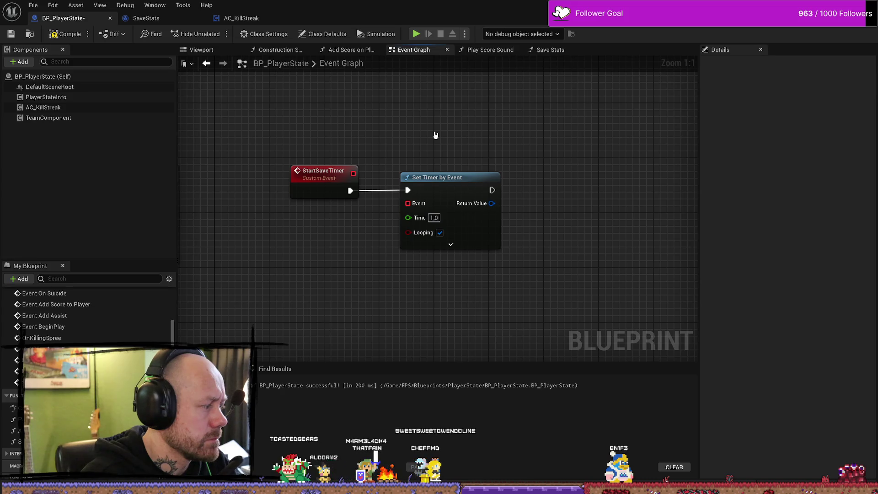
pyautogui.moveTo(416, 129); pyautogui.dragTo(451, 143)
pyautogui.rightClick(446, 139)
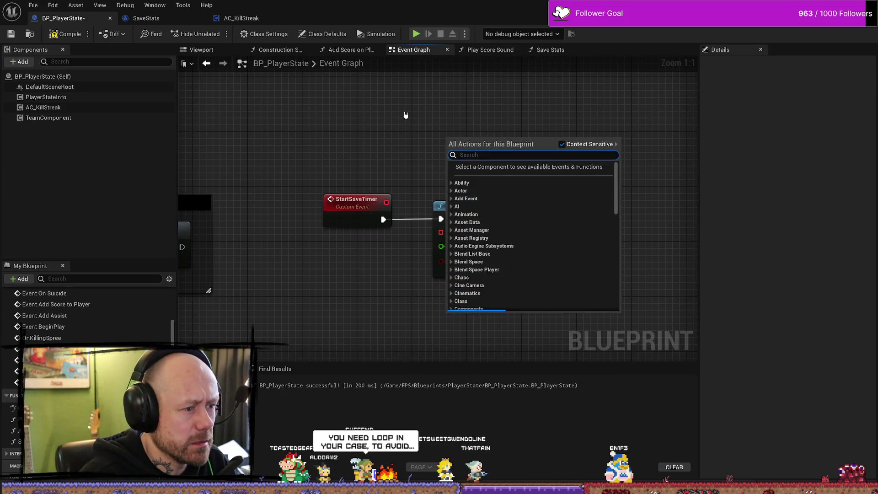
pyautogui.click(435, 163)
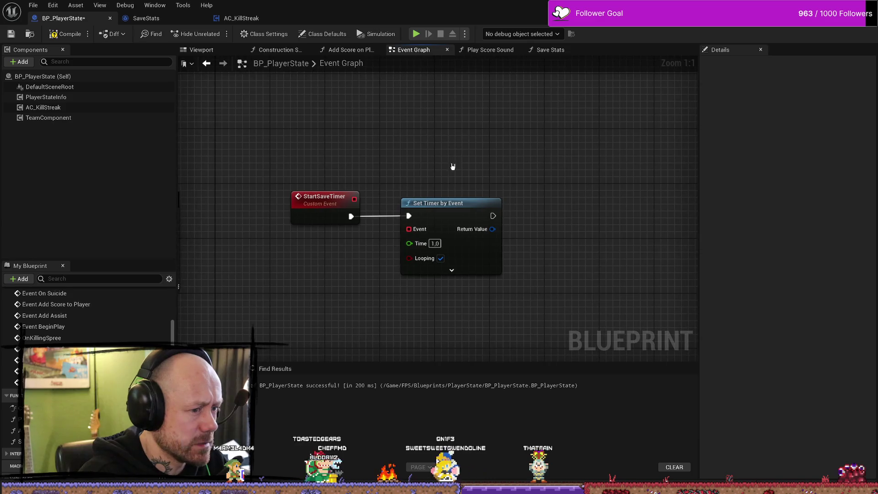
pyautogui.moveTo(440, 137); pyautogui.dragTo(435, 148)
pyautogui.rightClick(436, 144)
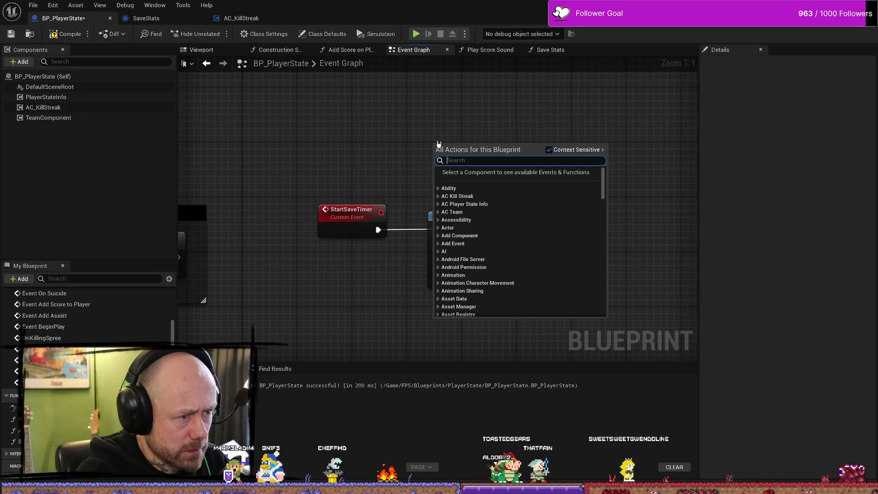
pyautogui.write('custom')
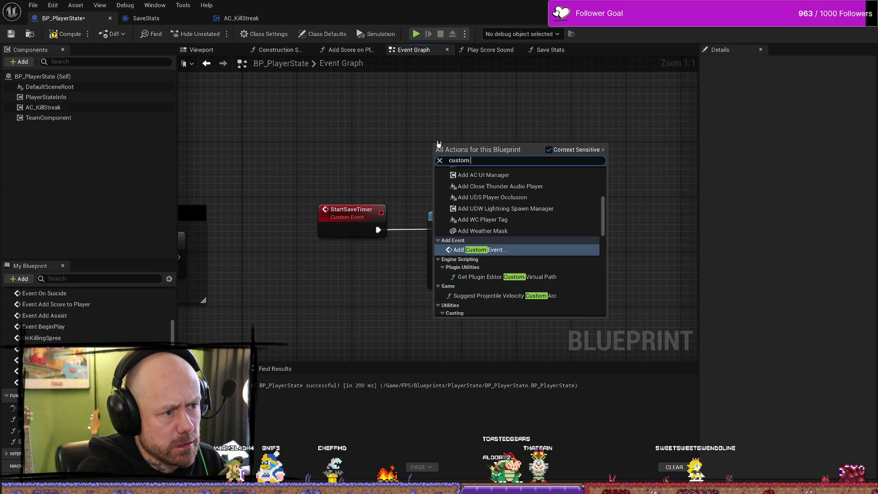
pyautogui.press('Return')
pyautogui.write('S')
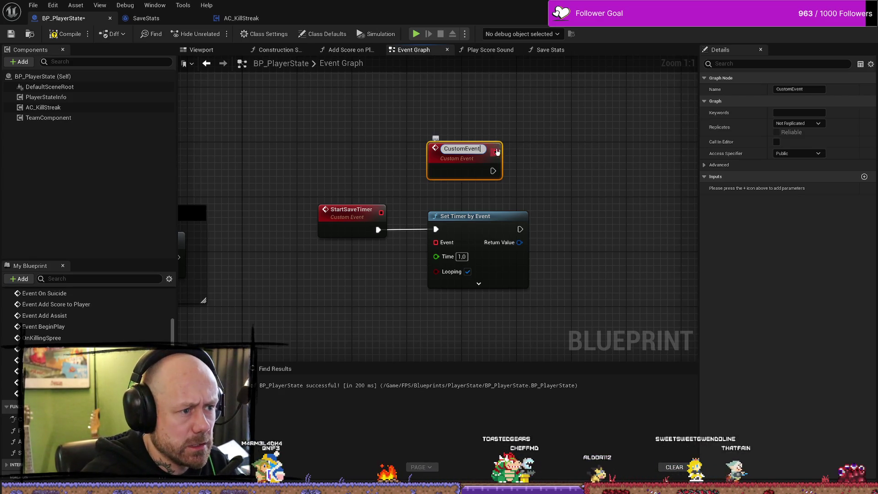
pyautogui.press('Return')
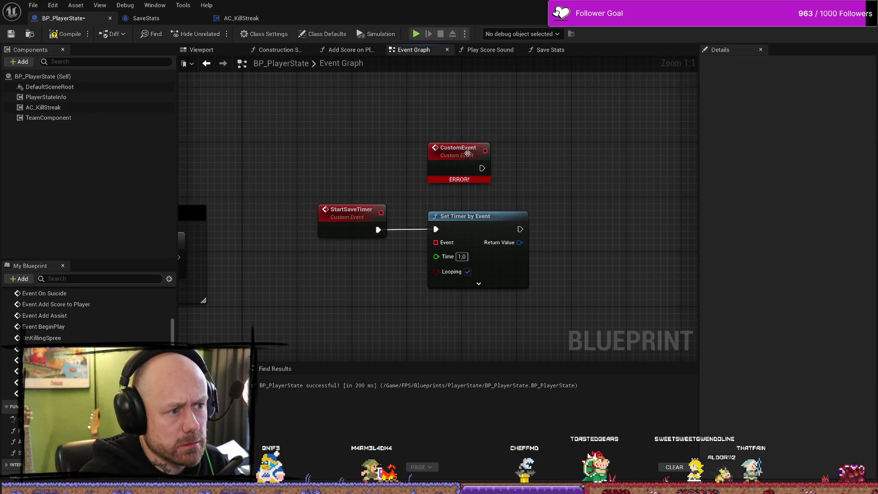
pyautogui.moveTo(467, 153); pyautogui.dragTo(432, 153)
pyautogui.rightClick(431, 150)
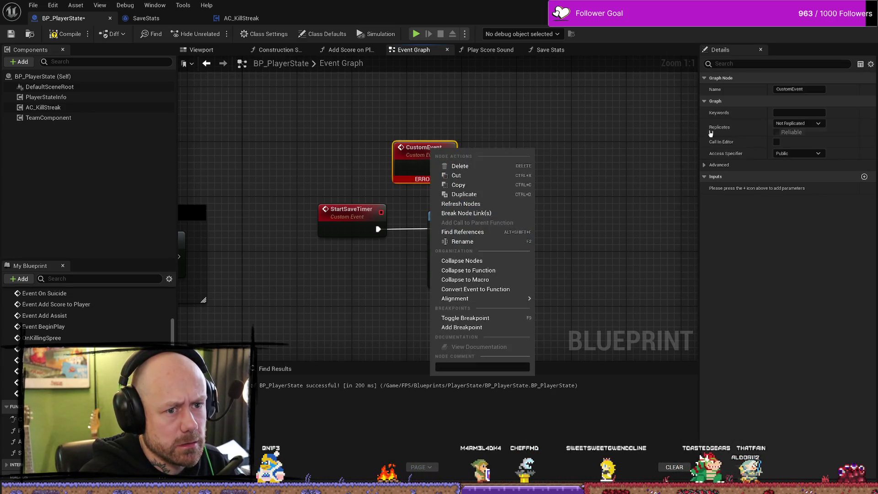
pyautogui.click(813, 89)
pyautogui.write('Saeve')
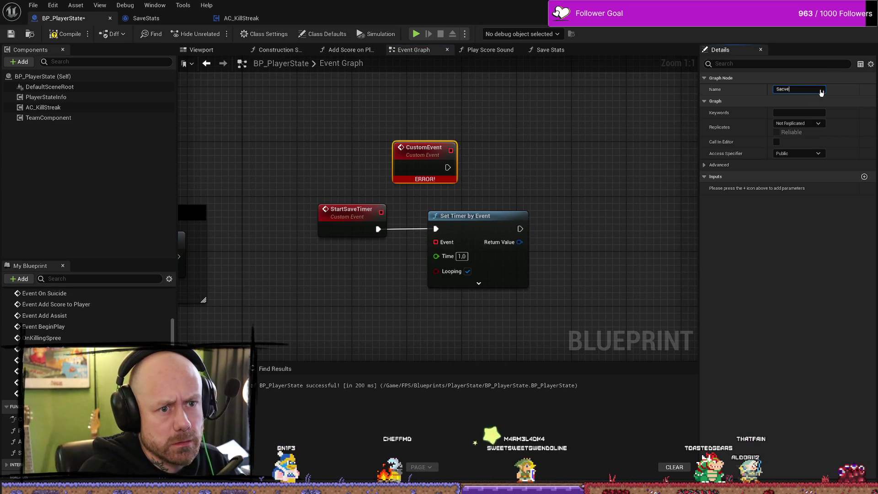
pyautogui.press('BackSpace')
pyautogui.press('BackSpace')
pyautogui.press('BackSpace')
pyautogui.write('veStats')
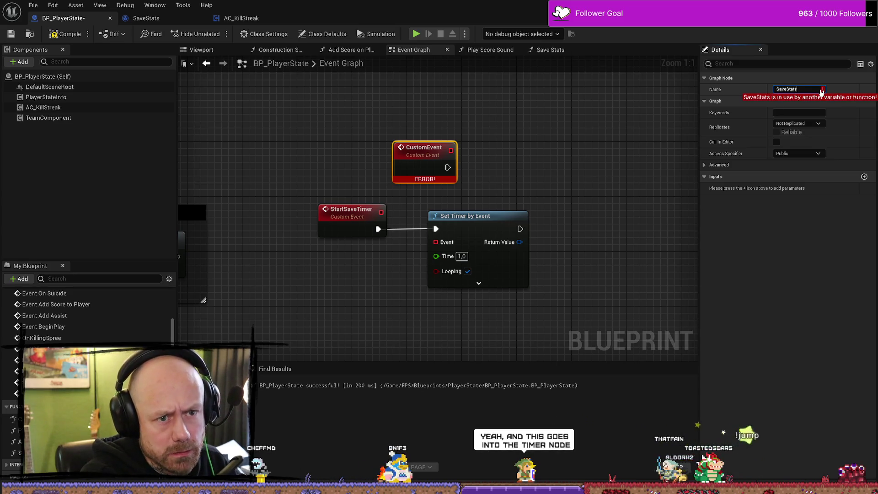
pyautogui.press('BackSpace')
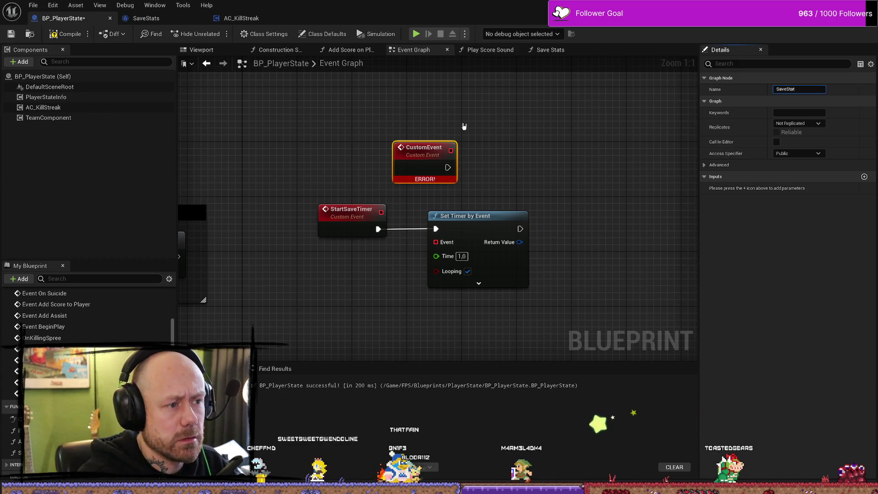
pyautogui.press('Return')
pyautogui.press('Delete')
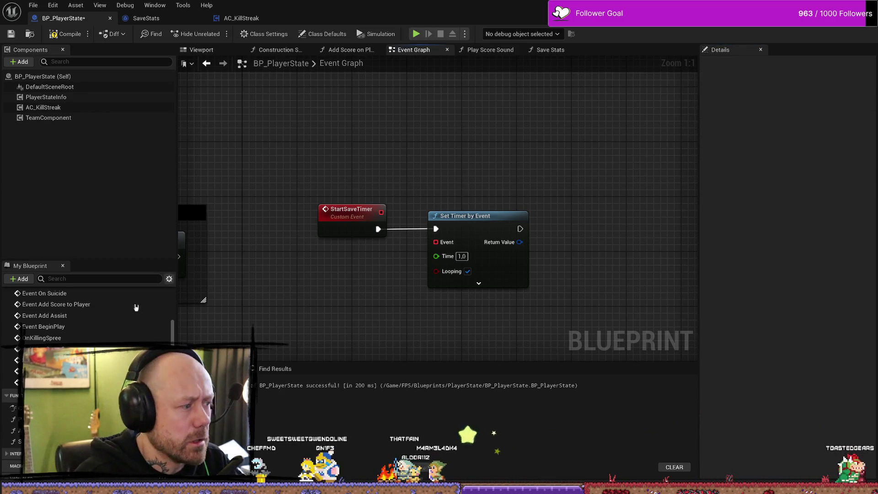
pyautogui.scroll(-3, 135, 306)
pyautogui.moveTo(27, 400)
pyautogui.mouseDown()
pyautogui.moveTo(255, 313)
pyautogui.moveTo(423, 136)
pyautogui.moveTo(383, 119)
pyautogui.mouseUp()
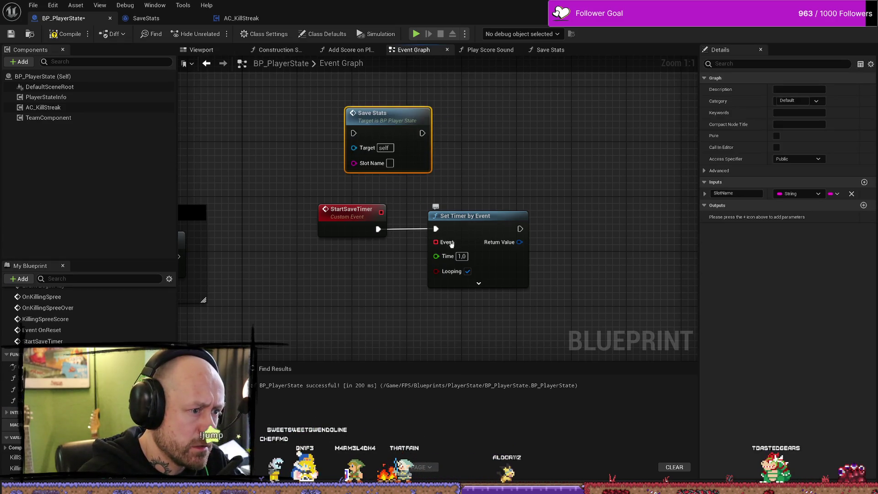
pyautogui.moveTo(435, 242)
pyautogui.mouseDown()
pyautogui.moveTo(372, 132)
pyautogui.moveTo(353, 136)
pyautogui.moveTo(416, 140)
pyautogui.moveTo(422, 131)
pyautogui.moveTo(350, 133)
pyautogui.mouseUp()
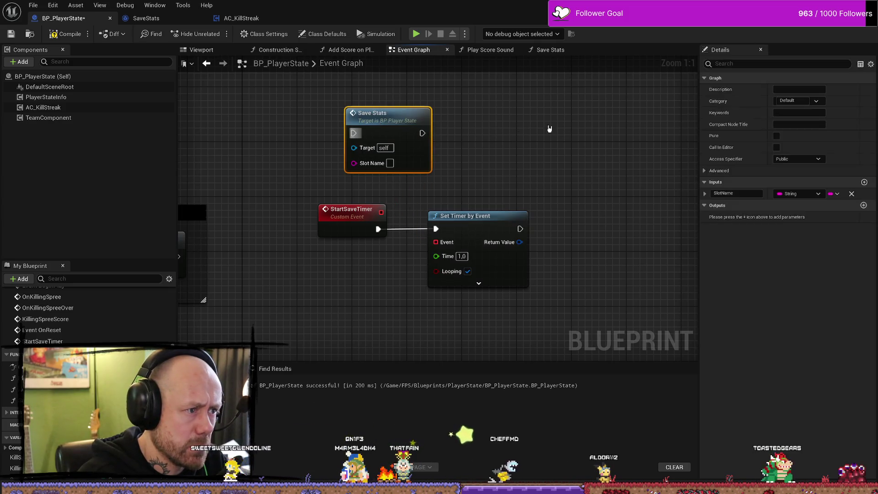
pyautogui.press('Delete')
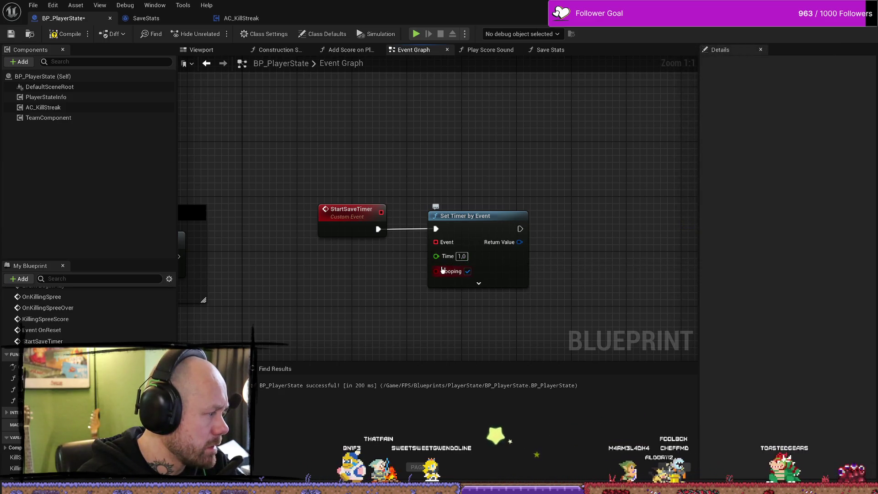
pyautogui.rightClick(382, 137)
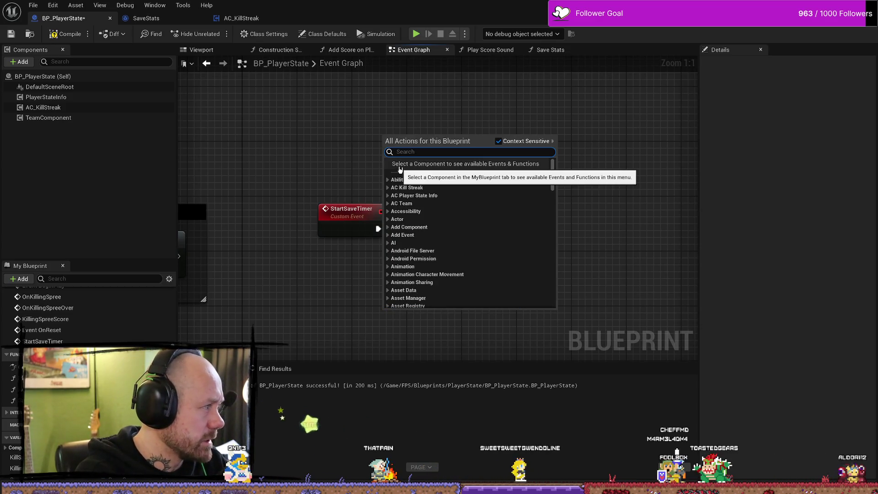
# Step: Create a CallSave custom event and wire it to the Set Timer by Event node's Event input
pyautogui.write('custom')
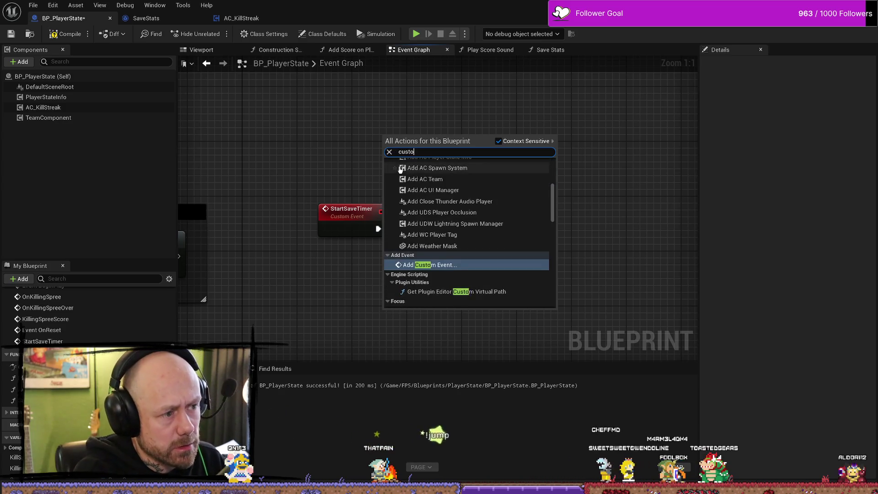
pyautogui.press('Return')
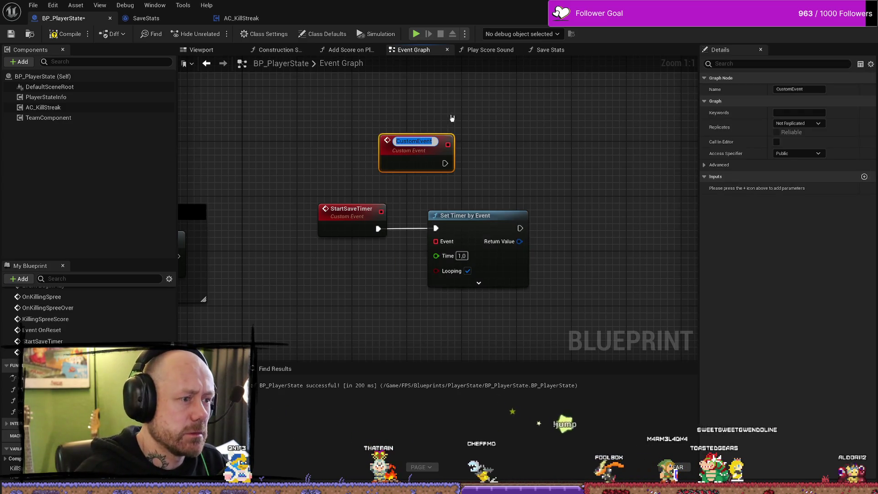
pyautogui.write('CallSave')
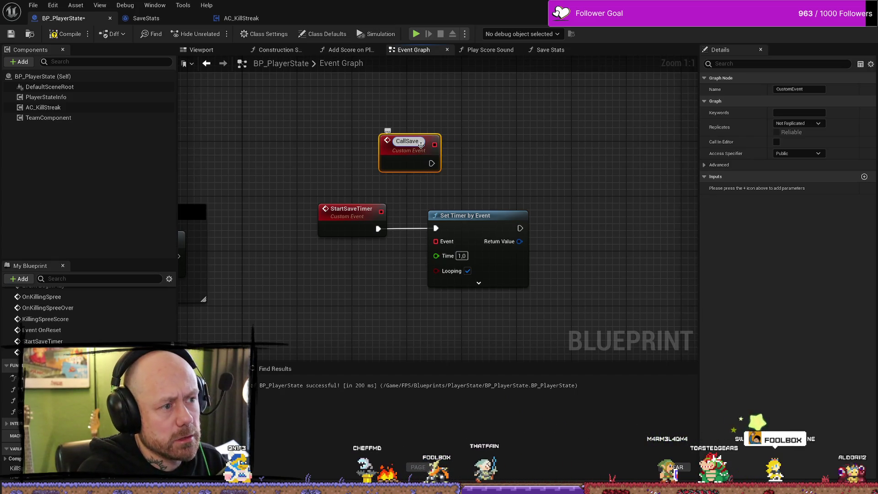
pyautogui.press('Return')
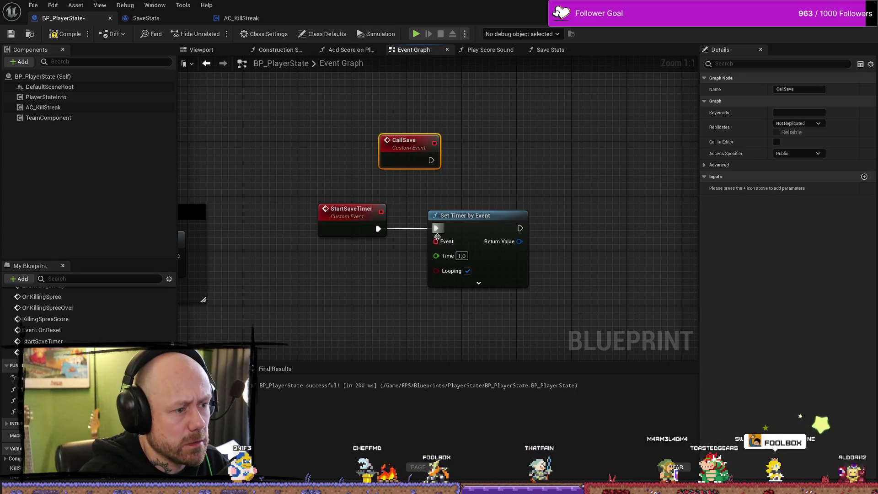
pyautogui.moveTo(437, 236)
pyautogui.mouseDown()
pyautogui.moveTo(431, 162)
pyautogui.moveTo(433, 246)
pyautogui.moveTo(435, 151)
pyautogui.moveTo(436, 241)
pyautogui.mouseUp()
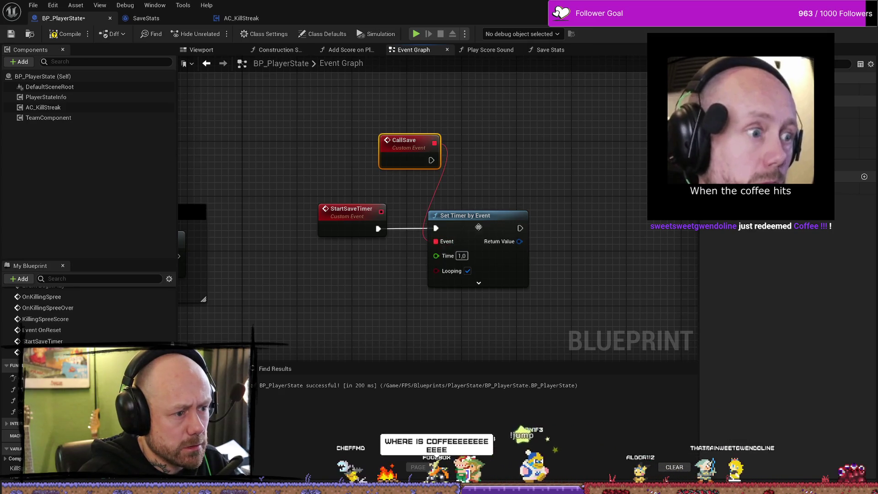
pyautogui.moveTo(411, 144); pyautogui.dragTo(385, 137)
pyautogui.moveTo(578, 138); pyautogui.dragTo(528, 129)
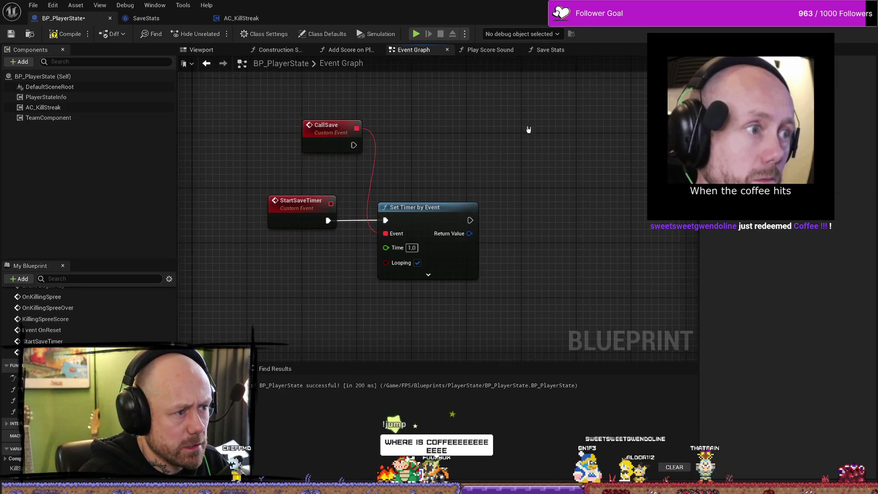
pyautogui.moveTo(451, 138)
pyautogui.mouseDown()
pyautogui.moveTo(519, 131)
pyautogui.moveTo(554, 140)
pyautogui.mouseUp()
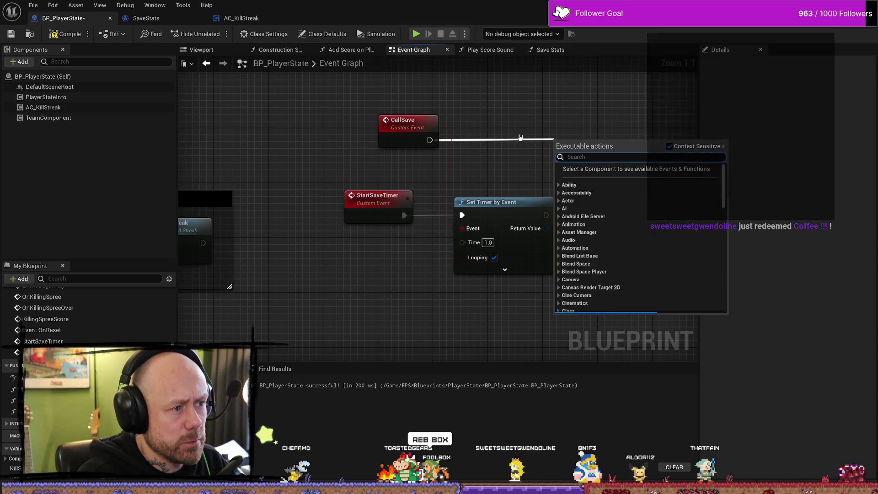
# Step: Tidy the CallSave event beside the timer and pan toward the On Reset nodes
pyautogui.click(454, 148)
pyautogui.moveTo(427, 141); pyautogui.dragTo(413, 134)
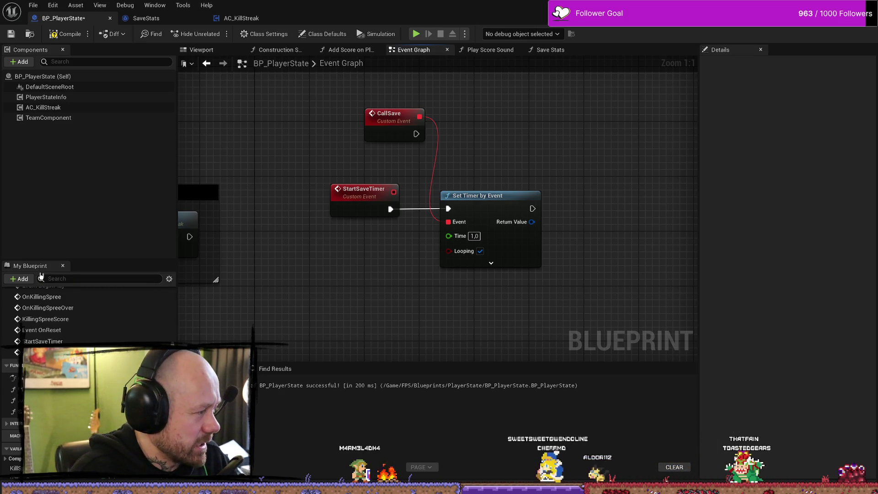
pyautogui.moveTo(401, 126); pyautogui.dragTo(388, 140)
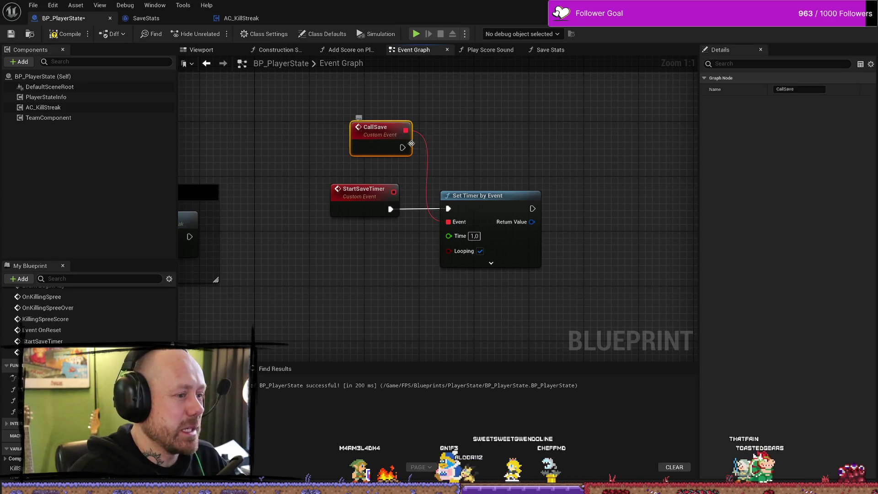
pyautogui.moveTo(422, 199); pyautogui.dragTo(534, 174)
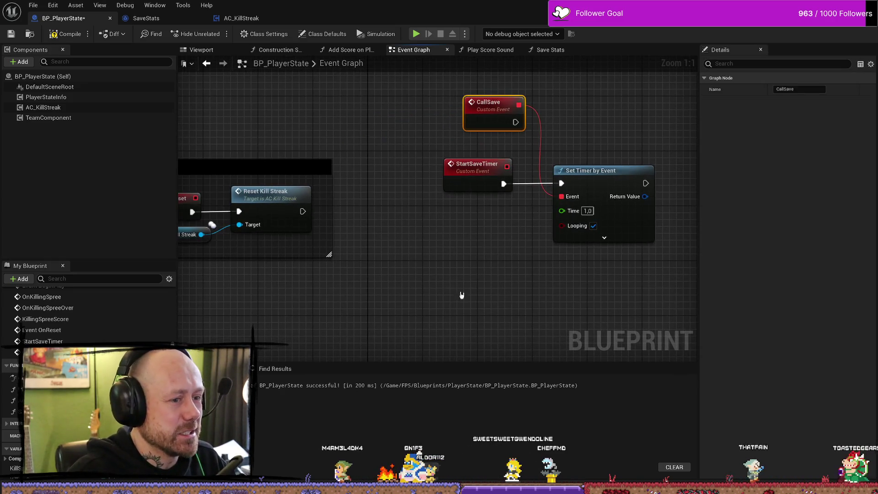
pyautogui.moveTo(608, 96)
pyautogui.mouseDown()
pyautogui.moveTo(526, 122)
pyautogui.moveTo(386, 138)
pyautogui.moveTo(640, 131)
pyautogui.moveTo(304, 130)
pyautogui.moveTo(411, 129)
pyautogui.moveTo(342, 222)
pyautogui.mouseUp()
# Step: Rename the CallSave event to CallSaveStats in the Details panel
pyautogui.scroll(-2, 382, 165)
pyautogui.click(379, 225)
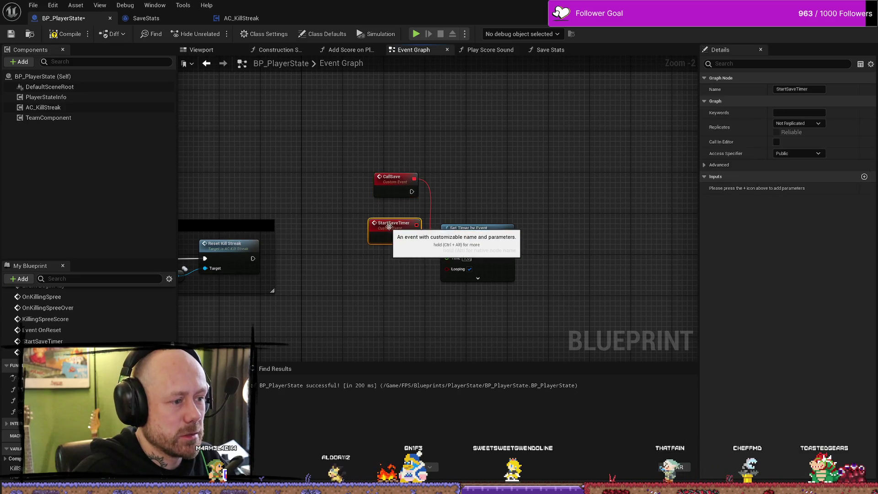
pyautogui.moveTo(493, 201); pyautogui.dragTo(459, 202)
pyautogui.click(459, 202)
pyautogui.click(339, 173)
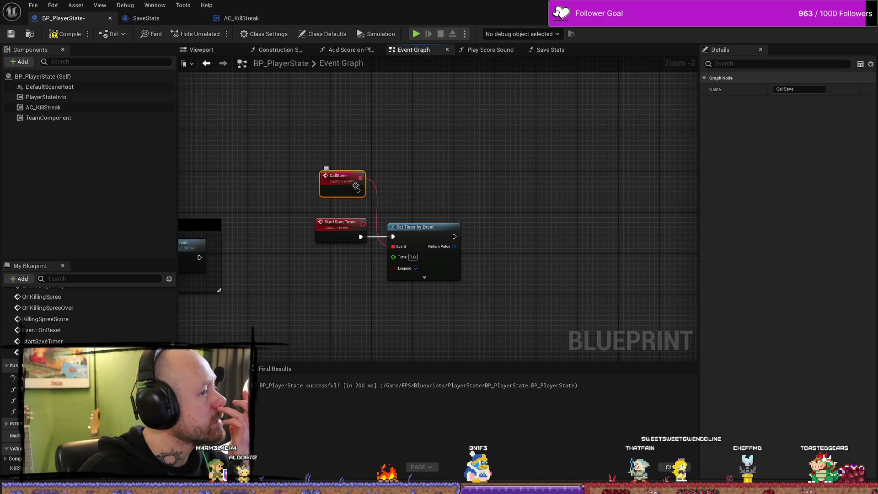
pyautogui.rightClick(342, 180)
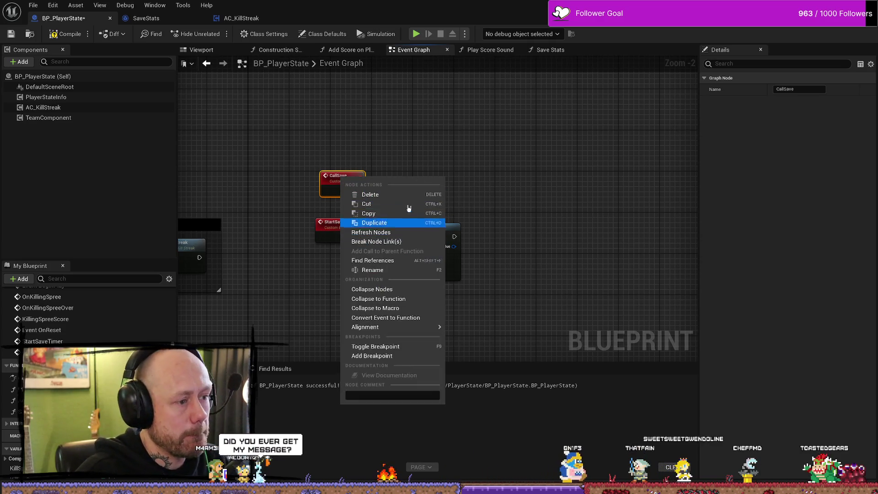
pyautogui.click(408, 211)
pyautogui.click(801, 88)
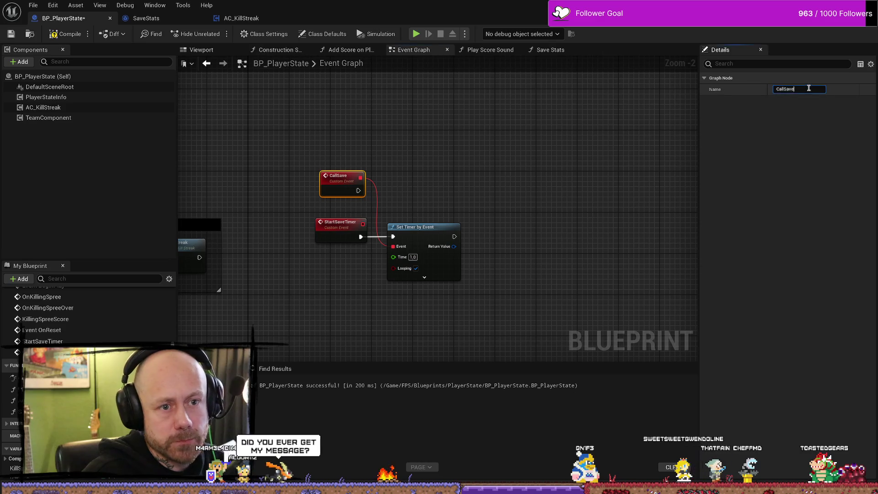
pyautogui.write('Stats')
pyautogui.click(564, 159)
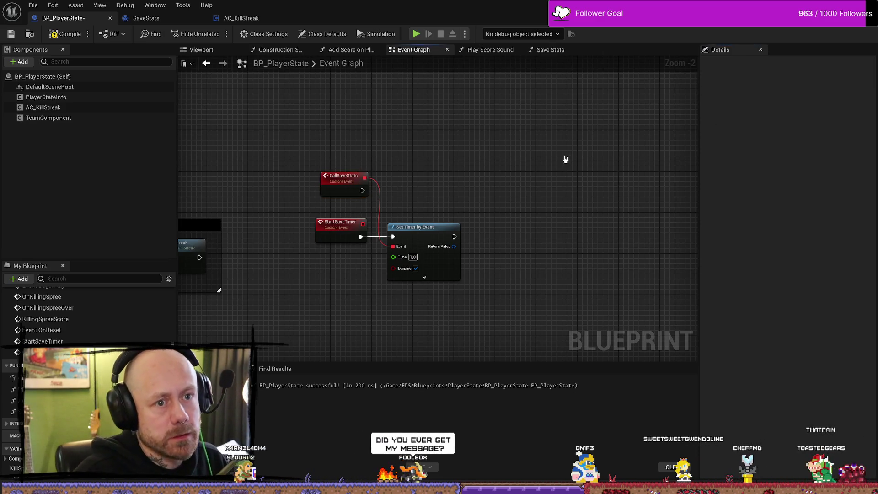
# Step: Add a Save Stats call driven by CallSaveStats and compile the blueprint
pyautogui.moveTo(362, 190); pyautogui.dragTo(459, 191)
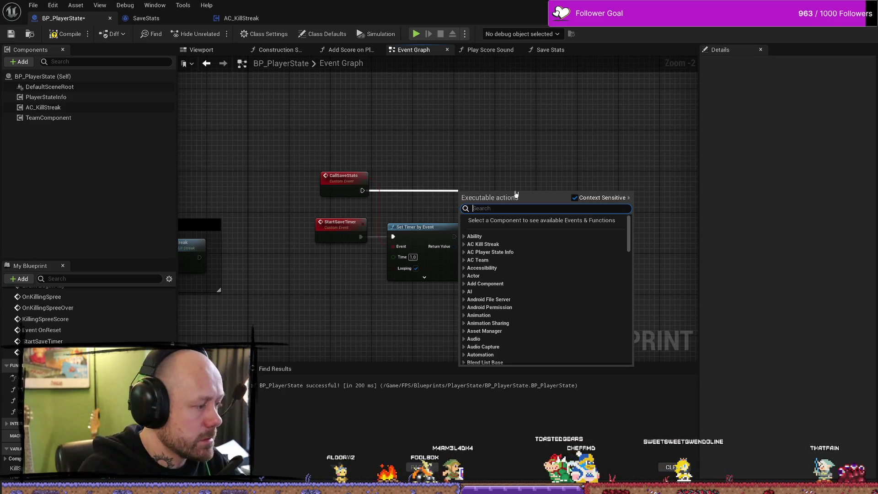
pyautogui.click(427, 148)
pyautogui.moveTo(365, 177); pyautogui.dragTo(393, 246)
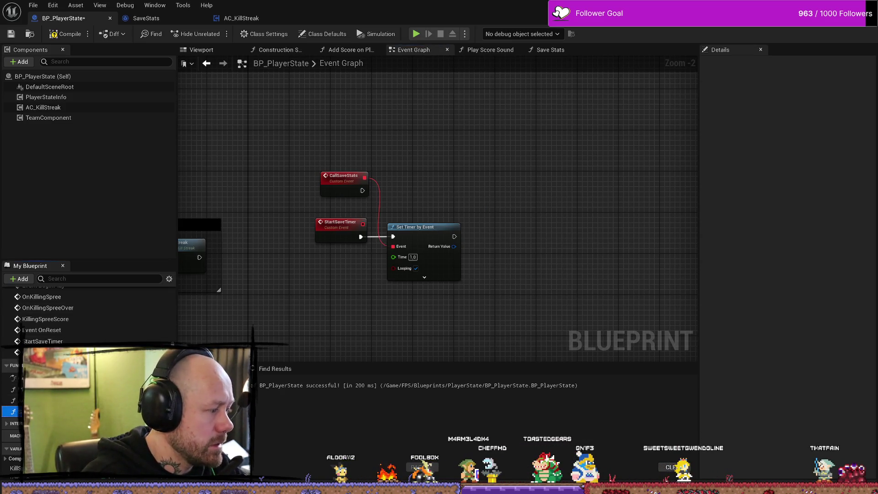
pyautogui.moveTo(13, 412); pyautogui.dragTo(503, 156)
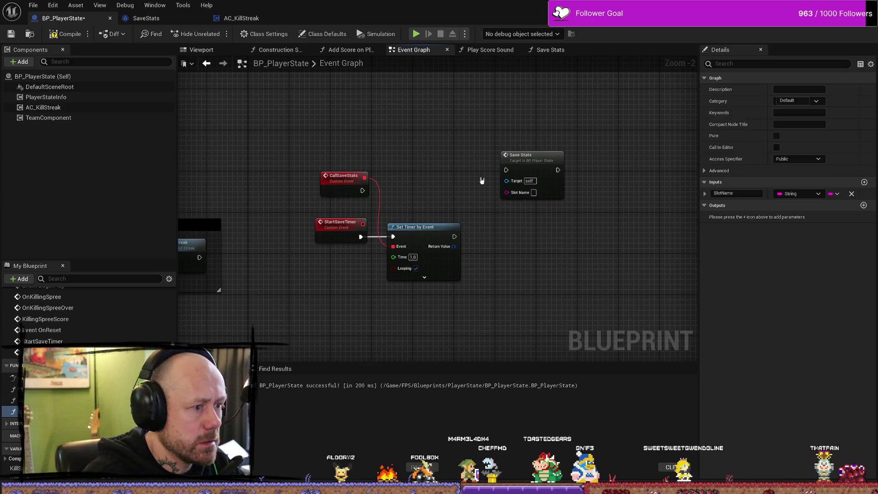
pyautogui.doubleClick(512, 173)
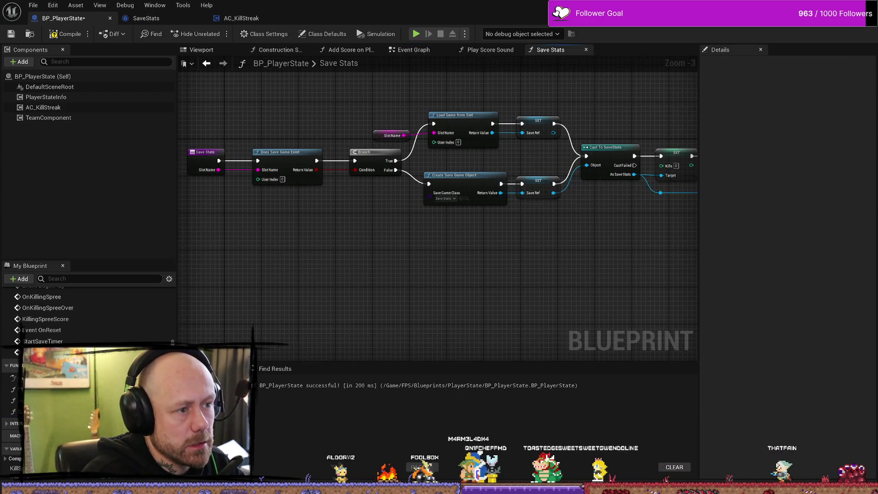
pyautogui.press('F7')
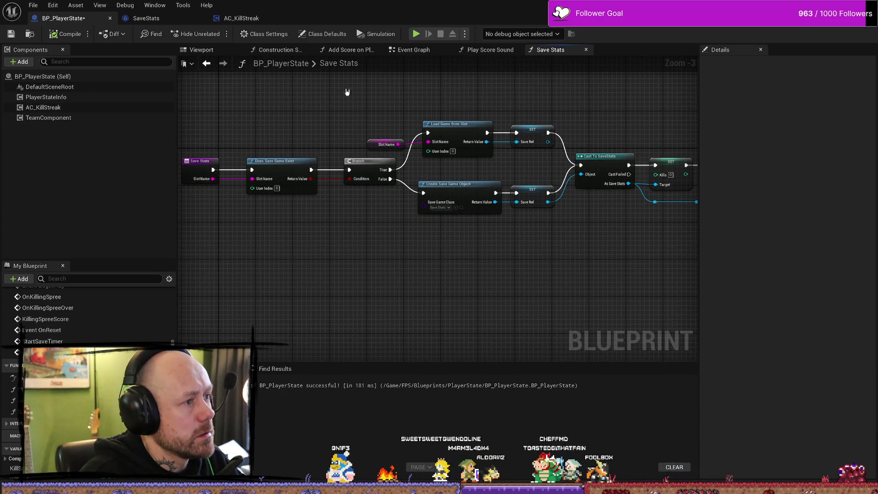
pyautogui.click(201, 49)
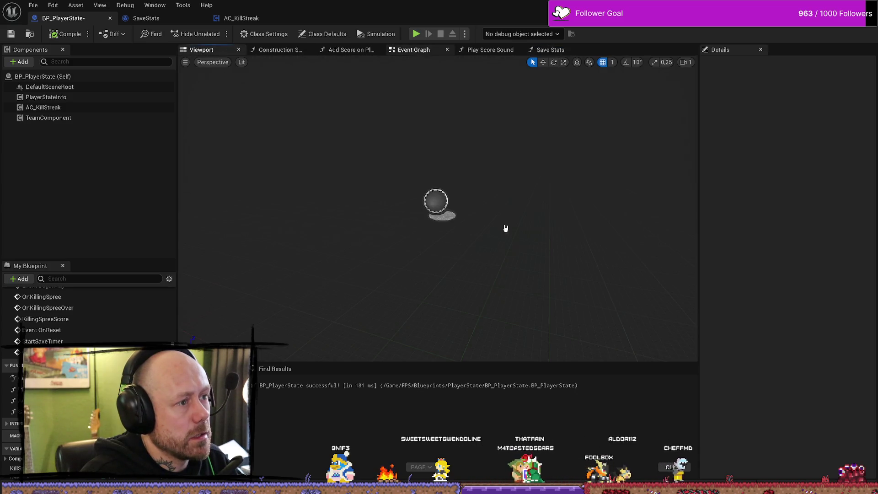
pyautogui.click(413, 50)
pyautogui.moveTo(518, 148)
pyautogui.mouseDown()
pyautogui.moveTo(472, 173)
pyautogui.moveTo(420, 176)
pyautogui.mouseUp()
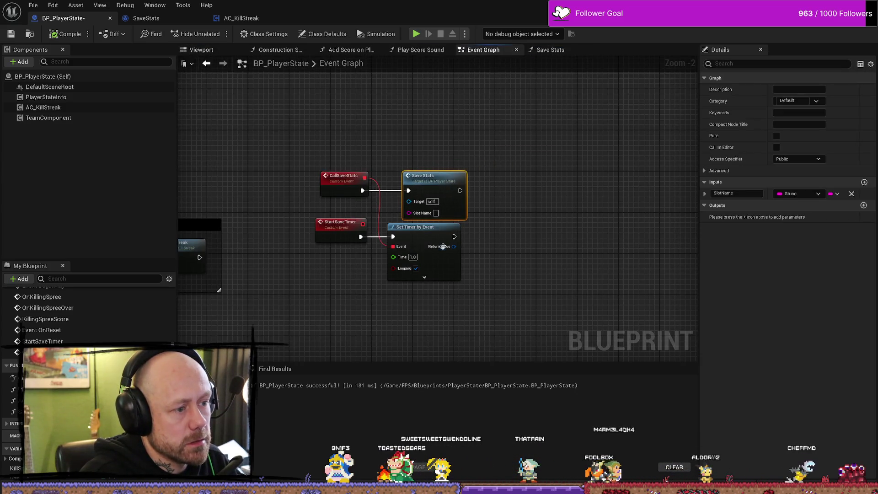
# Step: Set the Set Timer by Event Time to 60 seconds
pyautogui.moveTo(443, 247); pyautogui.dragTo(442, 256)
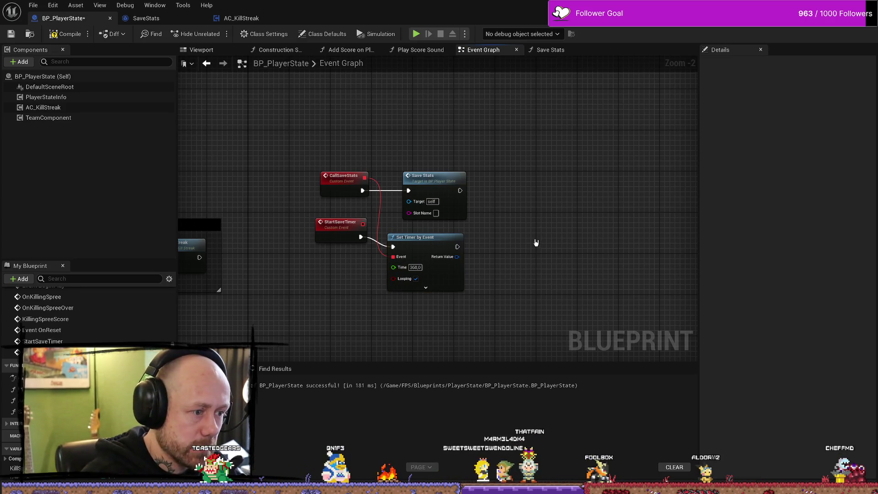
pyautogui.moveTo(432, 249); pyautogui.dragTo(442, 249)
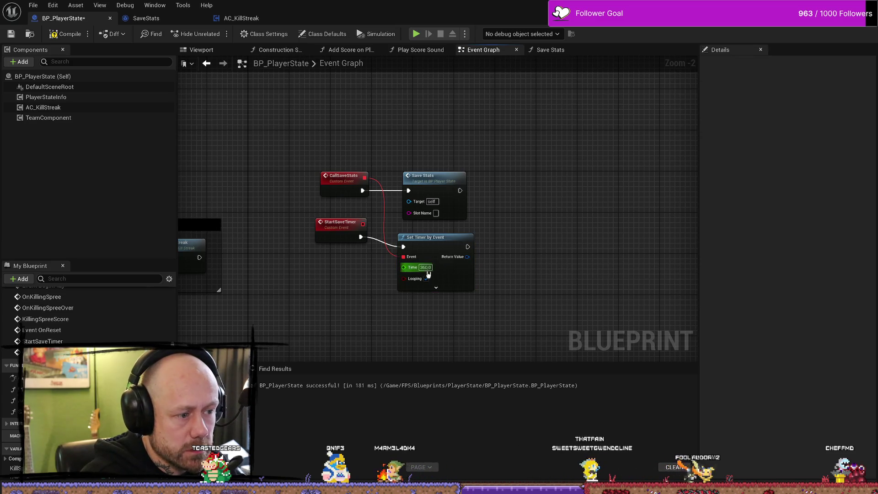
pyautogui.click(423, 267)
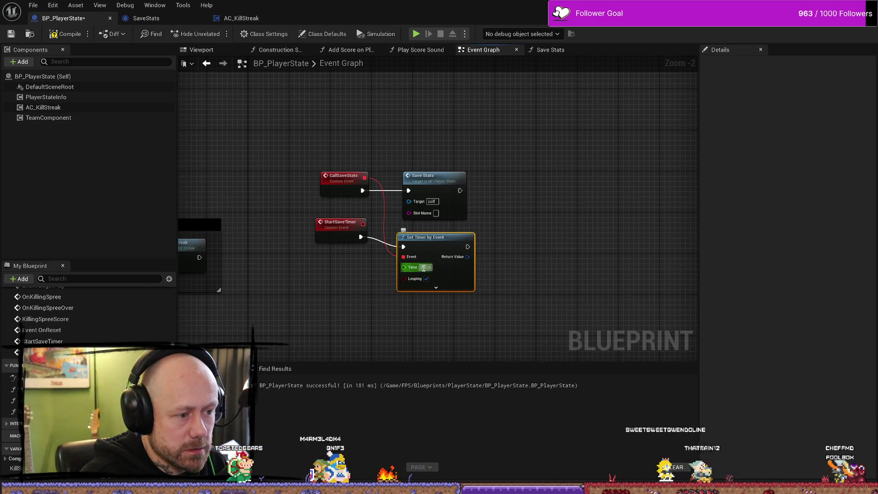
pyautogui.write('360')
pyautogui.press('Return')
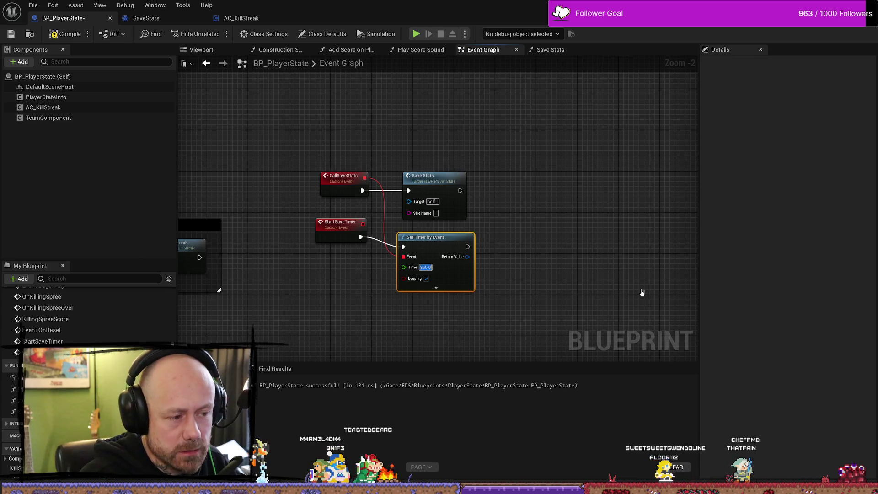
pyautogui.write('120')
pyautogui.press('Return')
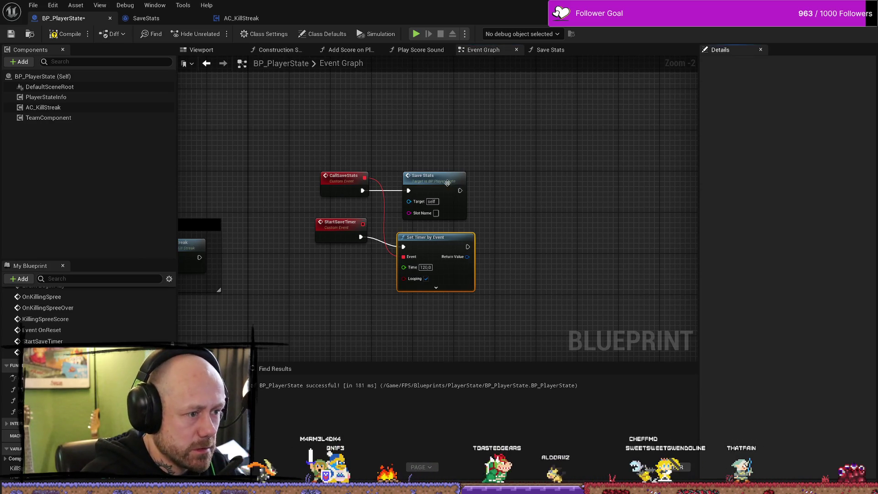
pyautogui.write('60')
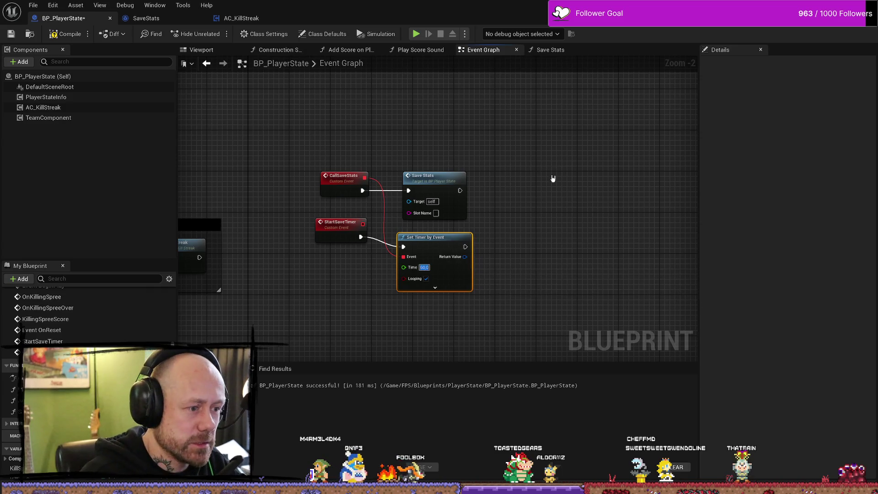
pyautogui.click(544, 167)
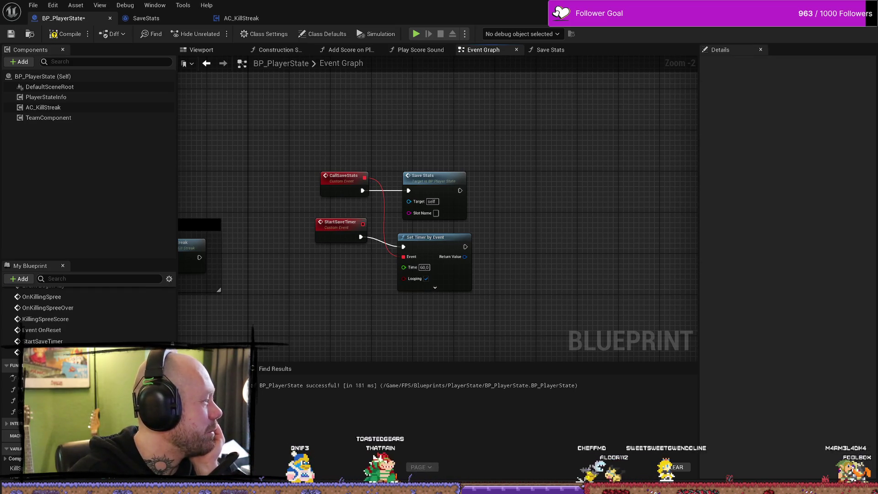
# Step: Switch to Discord, maximise it and open the shared snow video
pyautogui.hotkey('alt', 'Tab')
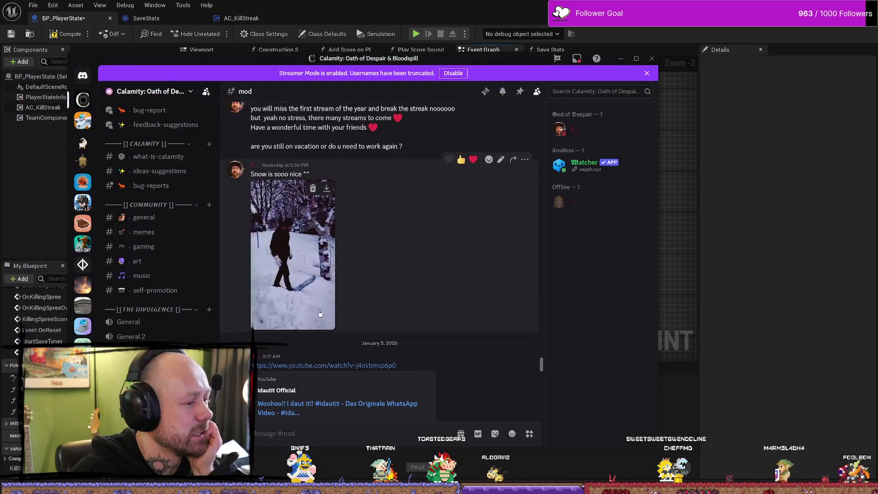
pyautogui.press('super+Up')
pyautogui.click(251, 205)
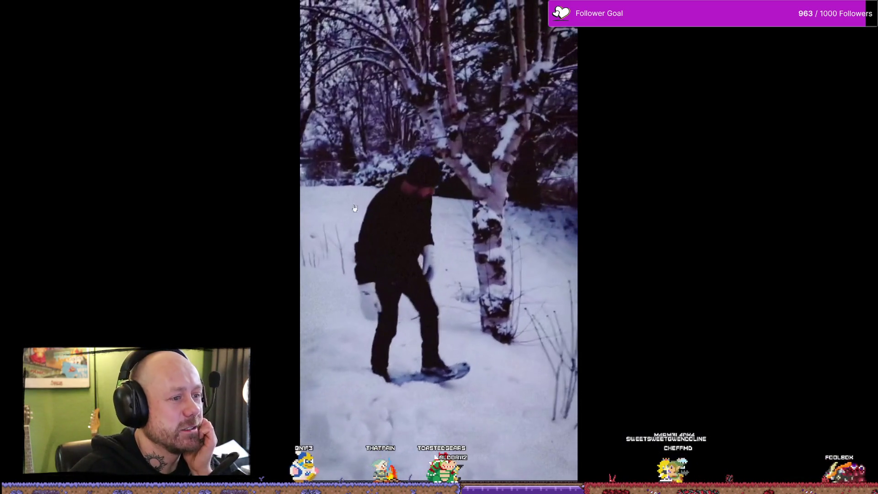
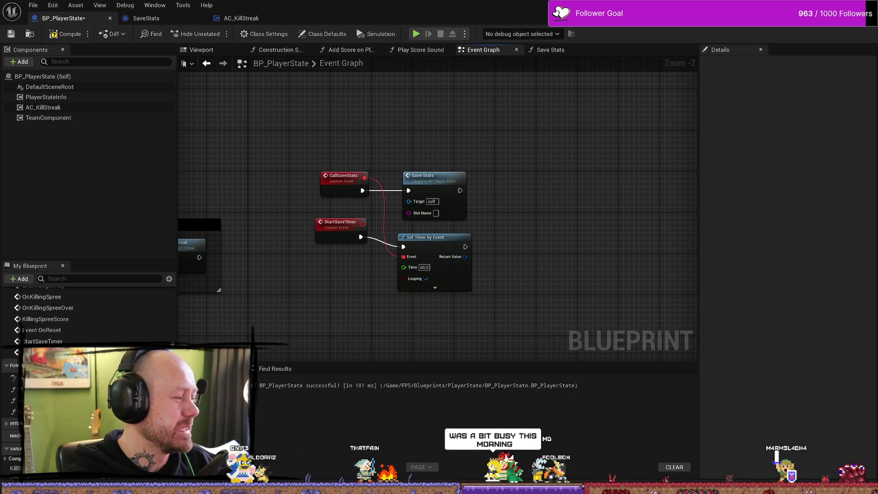
# Step: Select and frame the Save Stats and Set Timer by Event nodes in the Event Graph
pyautogui.click(434, 238)
pyautogui.moveTo(438, 154); pyautogui.dragTo(477, 125)
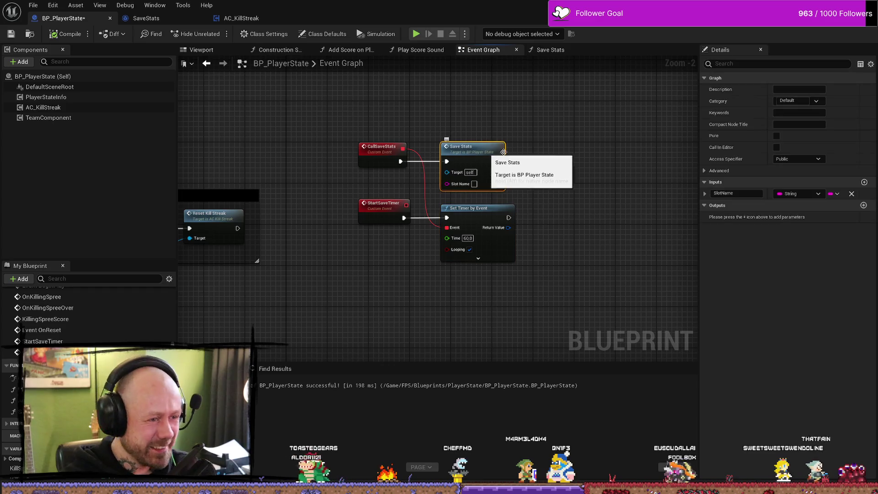
pyautogui.click(555, 176)
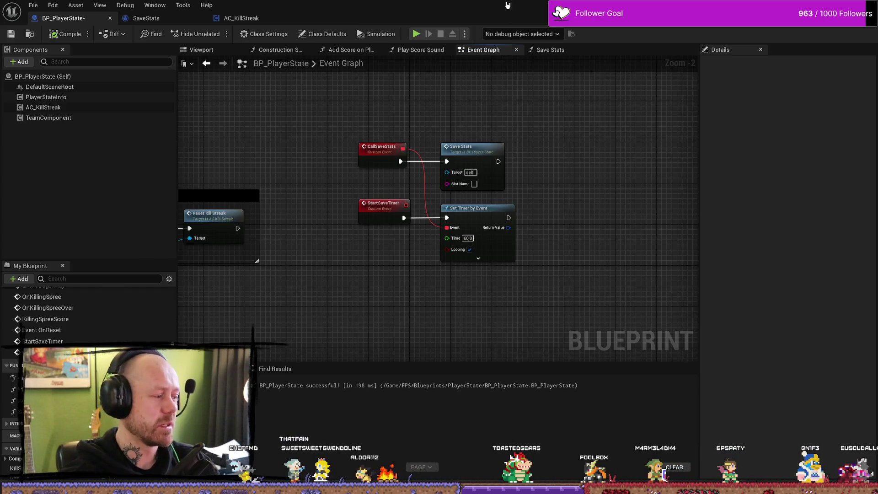
pyautogui.moveTo(595, 146); pyautogui.dragTo(579, 157)
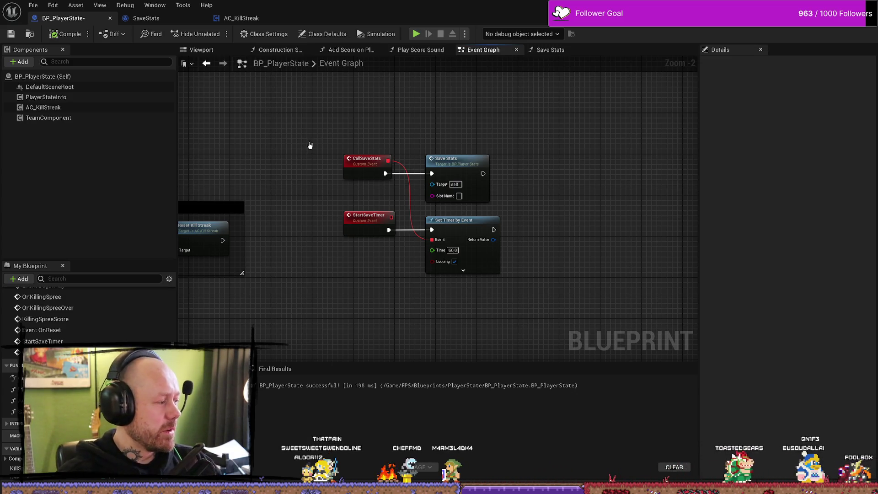
pyautogui.moveTo(585, 155); pyautogui.dragTo(572, 170)
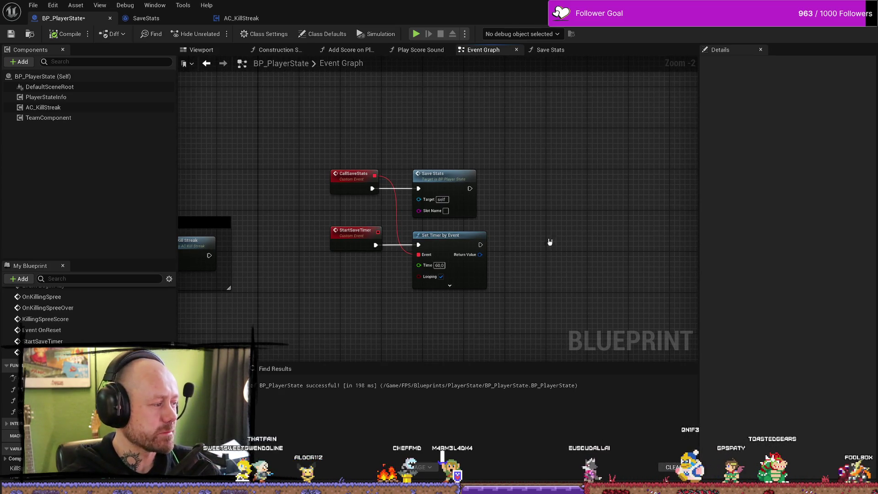
pyautogui.moveTo(575, 238); pyautogui.dragTo(551, 235)
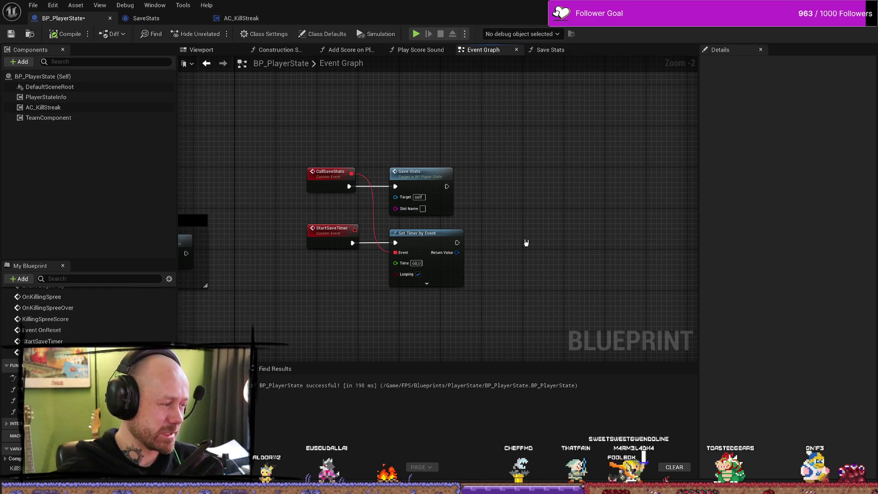
pyautogui.moveTo(479, 156); pyautogui.dragTo(406, 317)
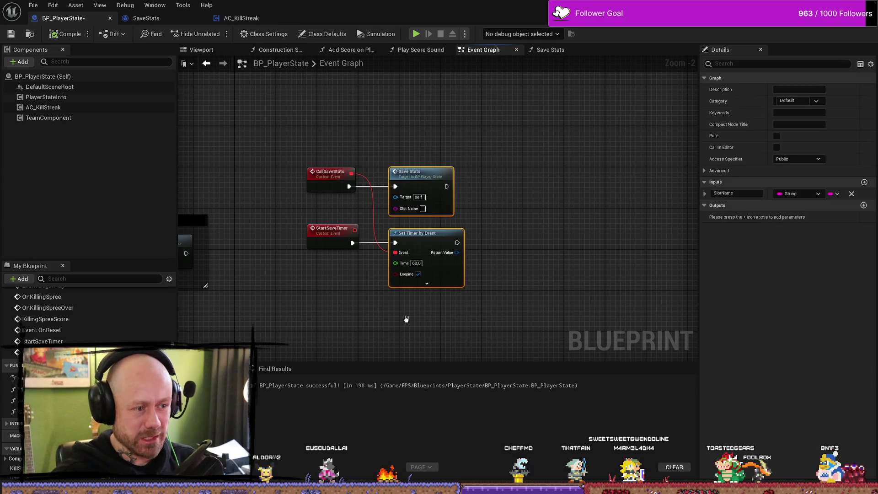
pyautogui.click(533, 206)
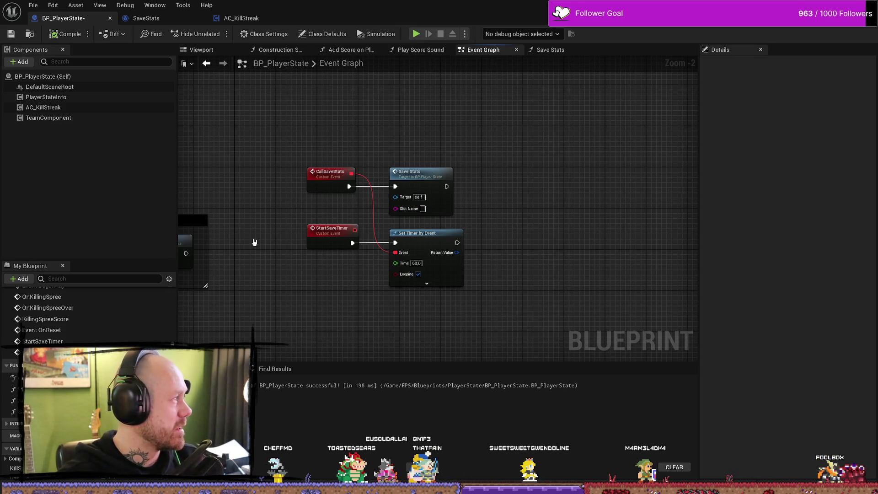
pyautogui.moveTo(542, 217)
pyautogui.mouseDown()
pyautogui.moveTo(516, 231)
pyautogui.moveTo(530, 209)
pyautogui.mouseUp()
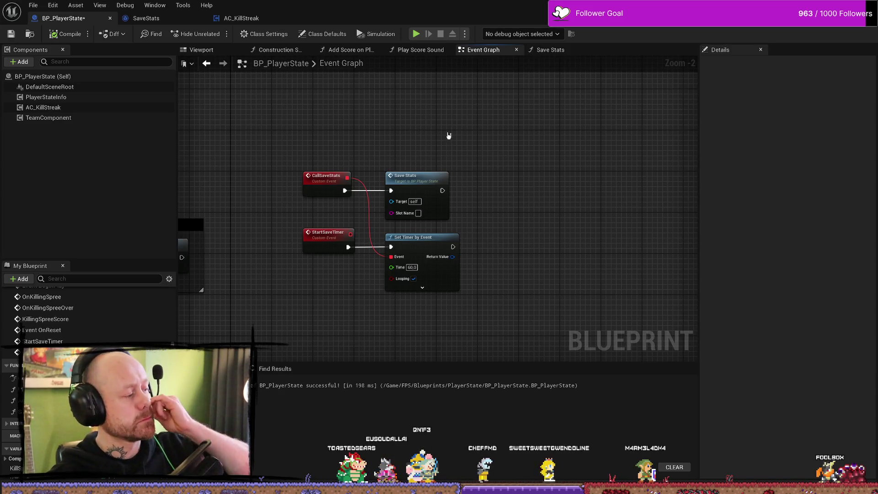
pyautogui.scroll(-3, 364, 291)
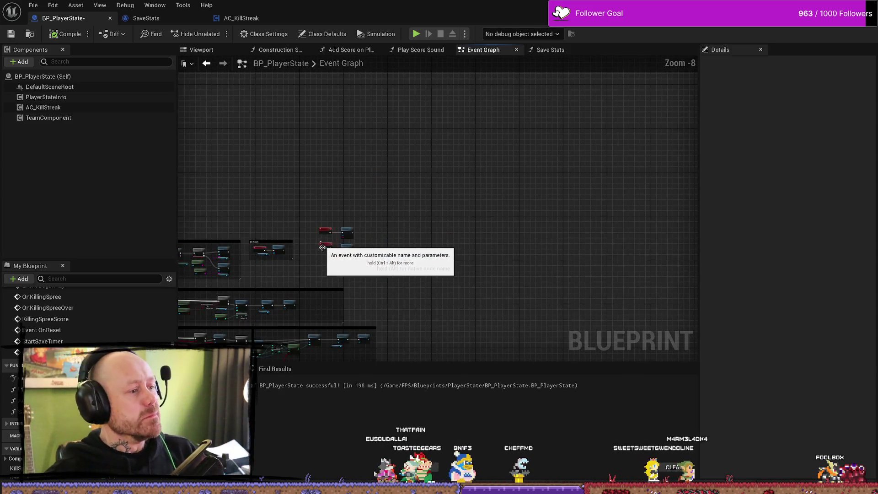
pyautogui.moveTo(364, 291); pyautogui.dragTo(522, 246)
pyautogui.moveTo(406, 270); pyautogui.dragTo(525, 200)
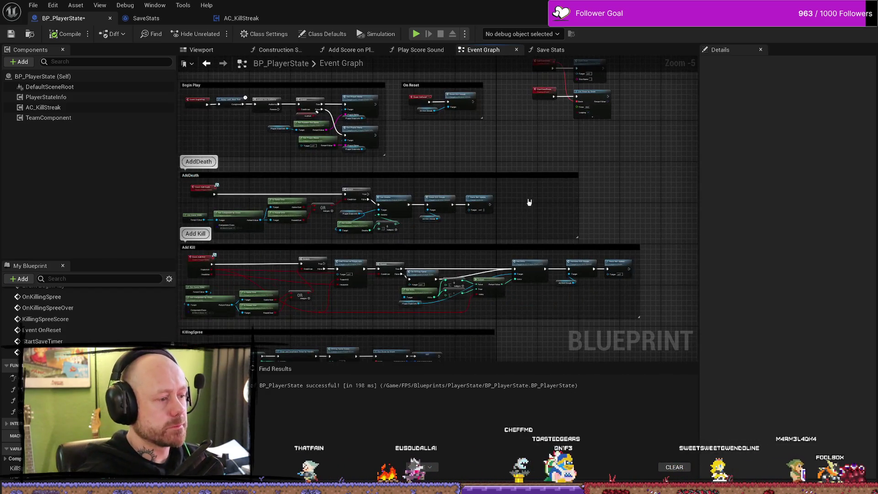
pyautogui.scroll(3, 529, 202)
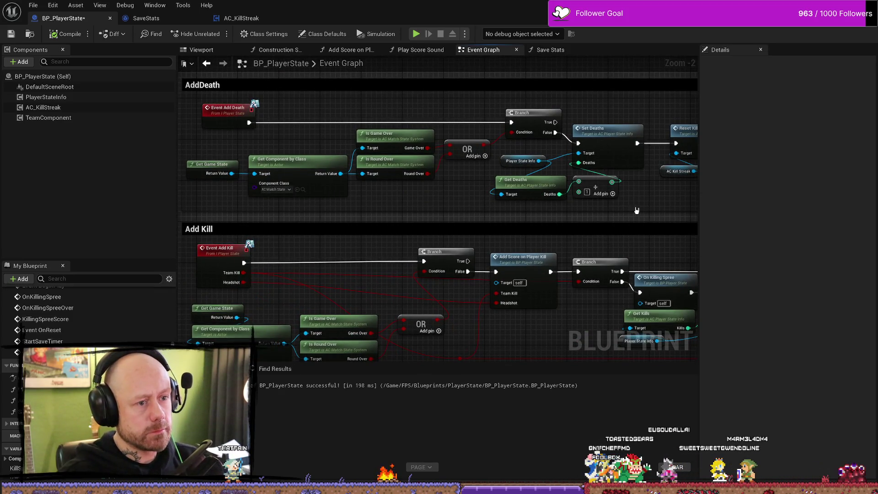
pyautogui.moveTo(636, 210); pyautogui.dragTo(447, 210)
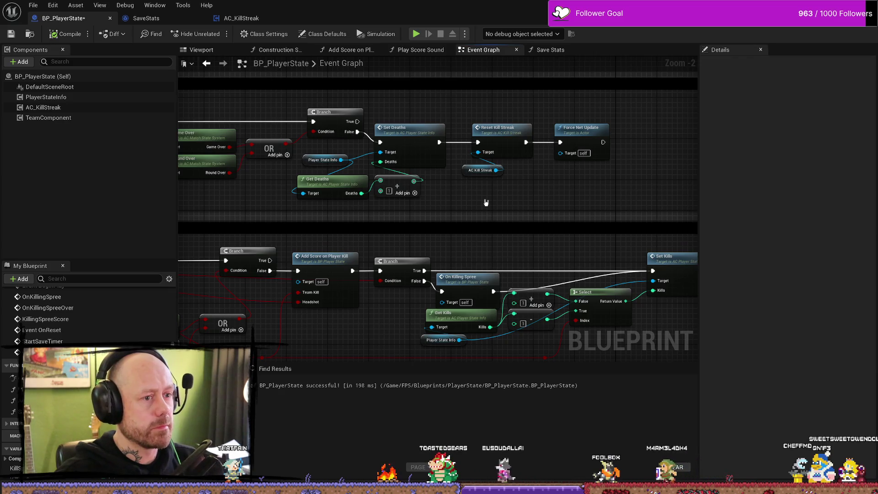
pyautogui.moveTo(466, 203); pyautogui.dragTo(649, 201)
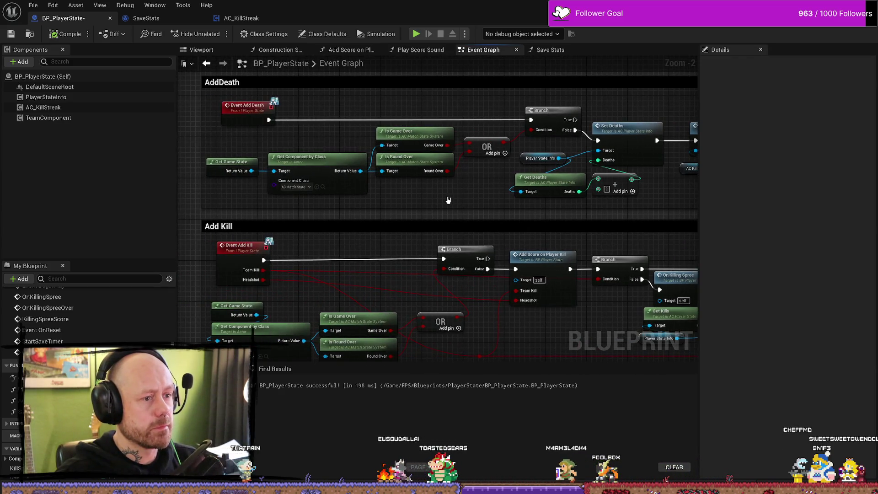
pyautogui.moveTo(448, 200); pyautogui.dragTo(439, 198)
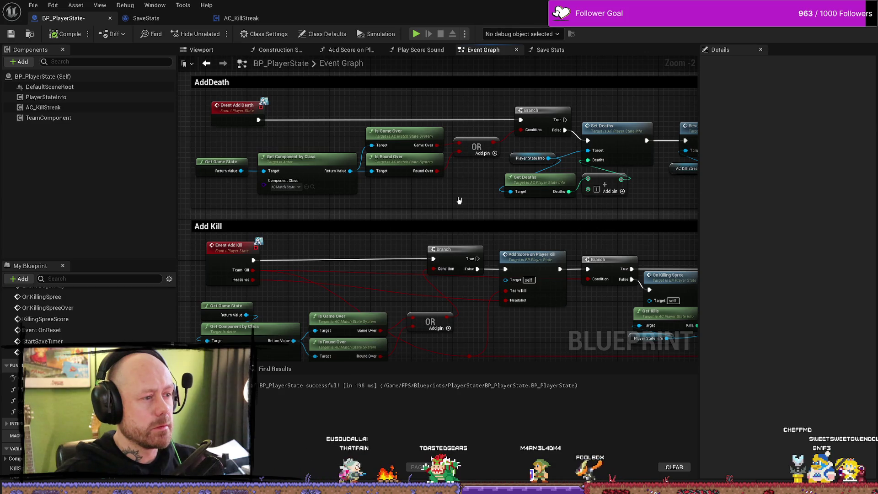
pyautogui.click(537, 182)
pyautogui.moveTo(460, 204); pyautogui.dragTo(407, 198)
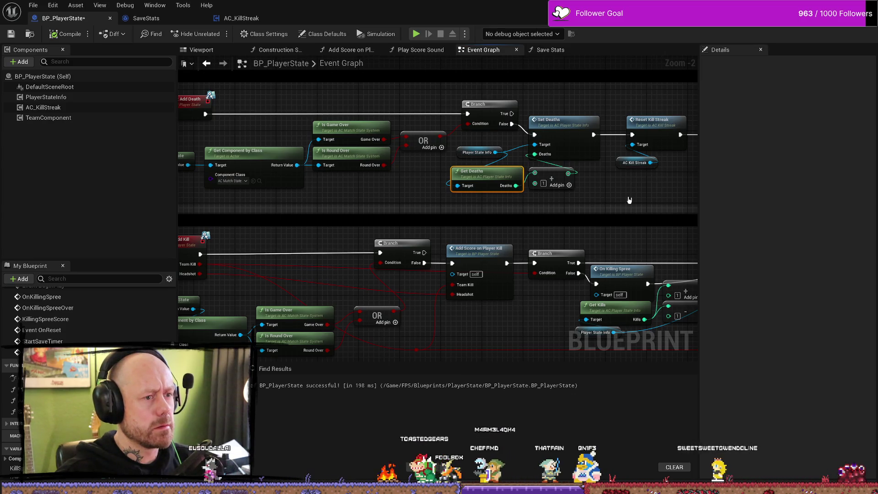
pyautogui.press('Home')
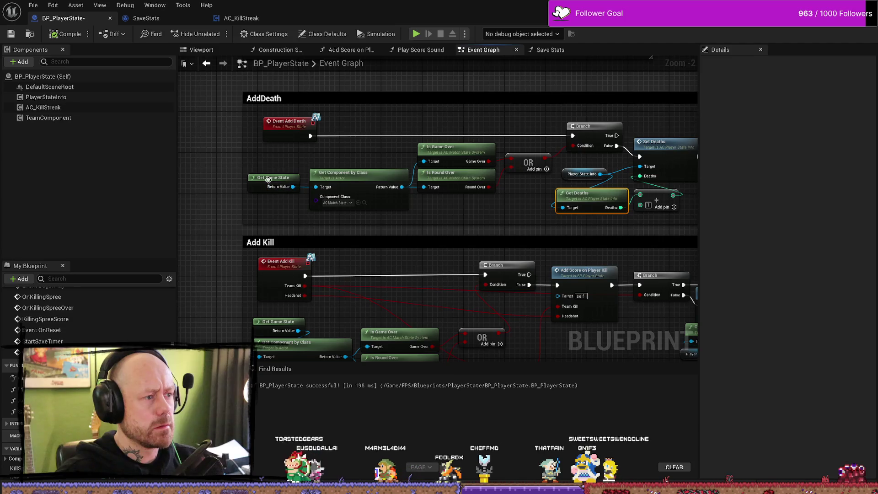
pyautogui.moveTo(275, 178); pyautogui.dragTo(280, 178)
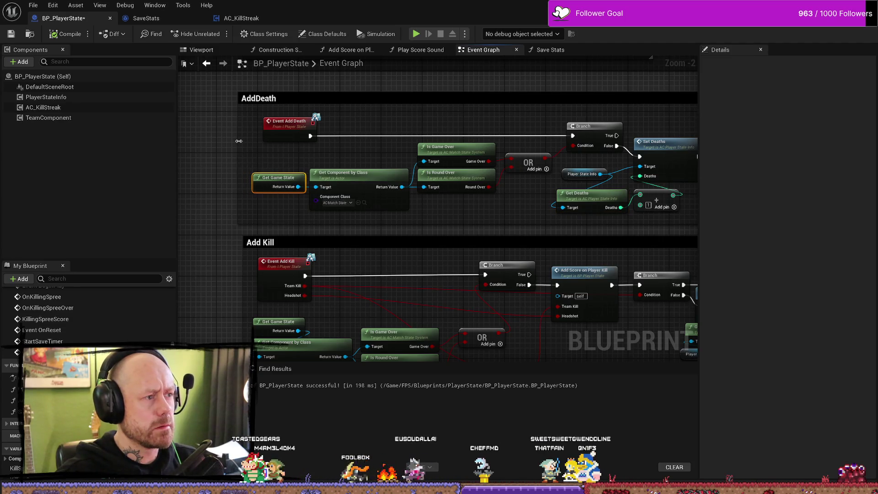
pyautogui.moveTo(538, 136); pyautogui.dragTo(515, 120)
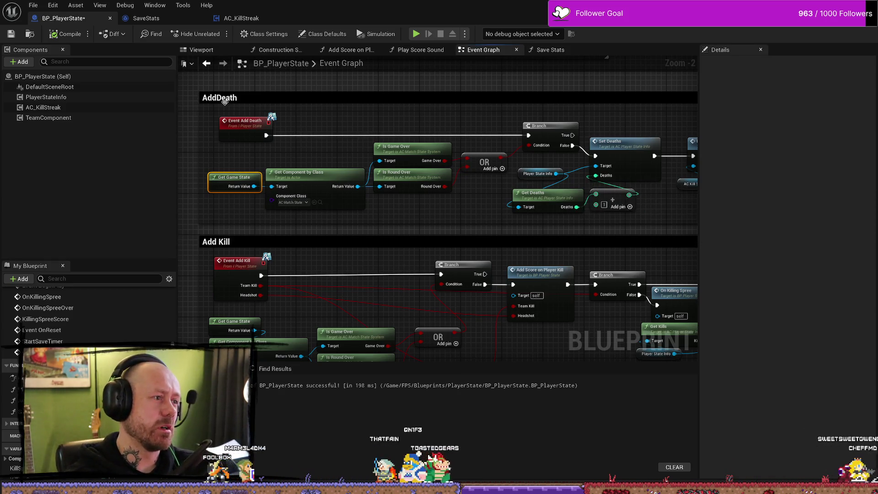
pyautogui.moveTo(590, 195); pyautogui.dragTo(513, 180)
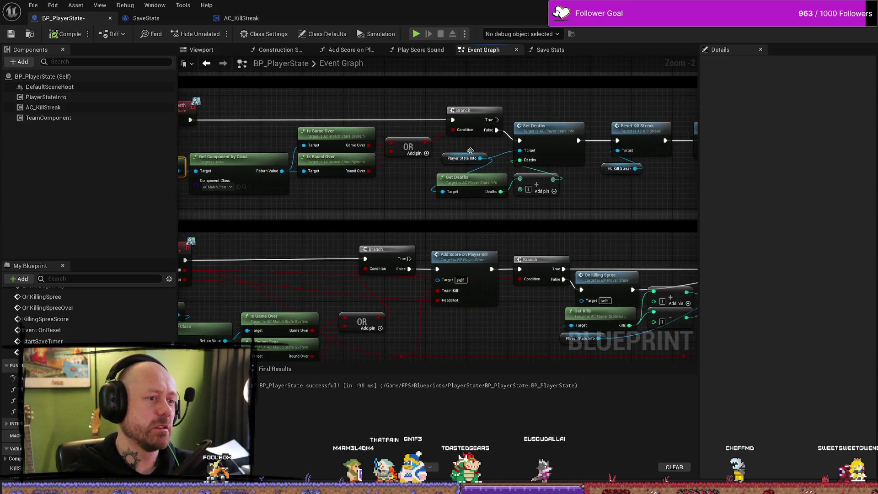
pyautogui.scroll(-1, 601, 206)
pyautogui.moveTo(600, 206)
pyautogui.mouseDown()
pyautogui.moveTo(497, 231)
pyautogui.moveTo(591, 191)
pyautogui.moveTo(484, 156)
pyautogui.moveTo(525, 256)
pyautogui.mouseUp()
pyautogui.scroll(-2, 613, 294)
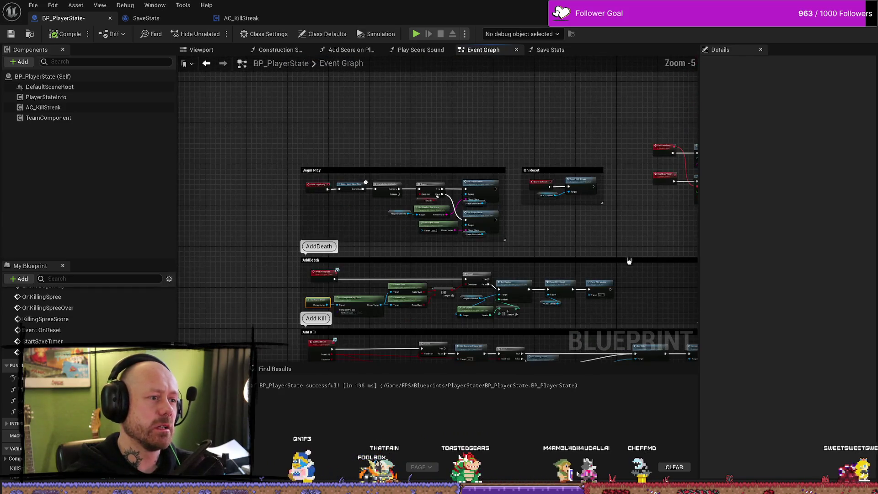
pyautogui.scroll(1, 589, 247)
pyautogui.moveTo(627, 259)
pyautogui.mouseDown()
pyautogui.moveTo(590, 247)
pyautogui.moveTo(493, 169)
pyautogui.mouseUp()
pyautogui.scroll(1, 492, 168)
pyautogui.moveTo(352, 287); pyautogui.dragTo(464, 264)
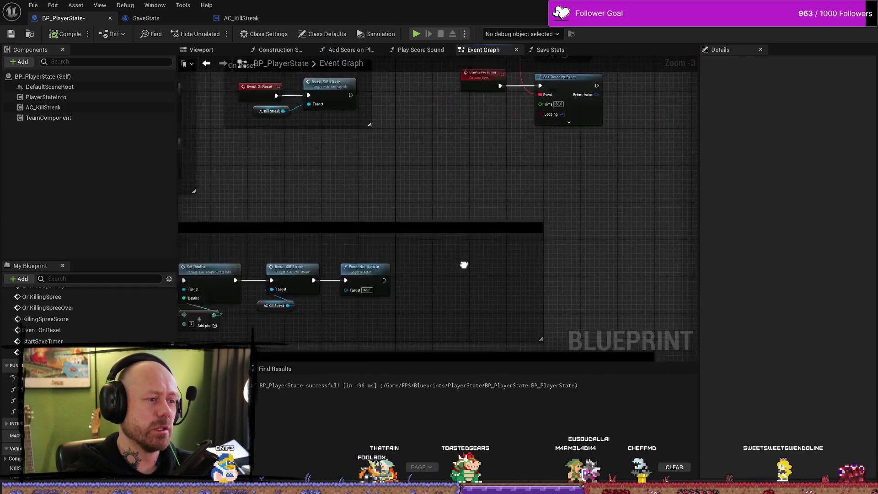
pyautogui.moveTo(420, 313); pyautogui.dragTo(464, 245)
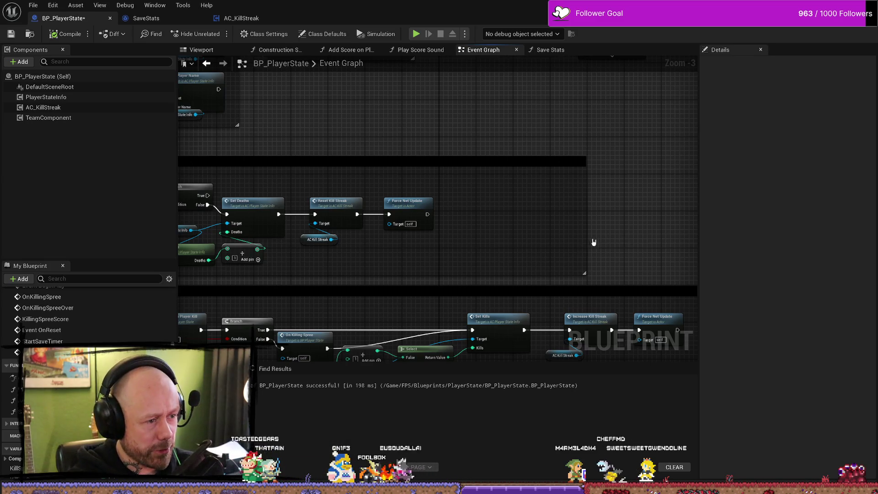
pyautogui.moveTo(381, 263); pyautogui.dragTo(513, 238)
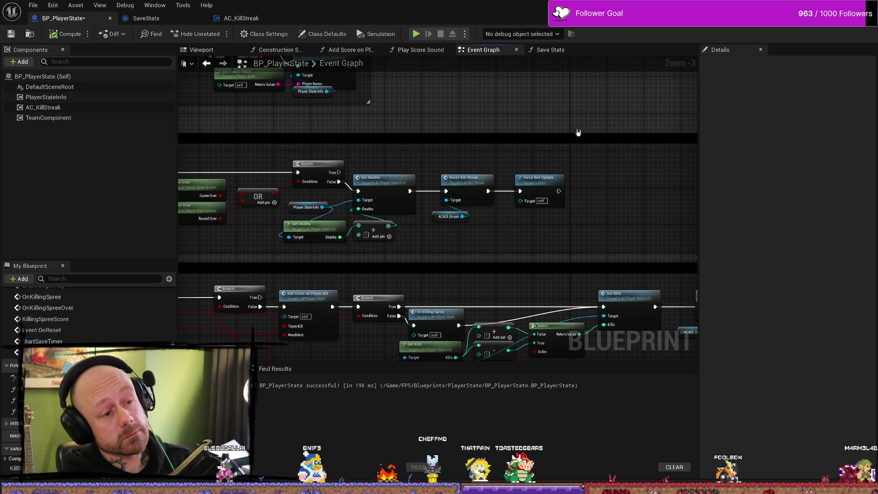
pyautogui.moveTo(576, 132); pyautogui.dragTo(426, 129)
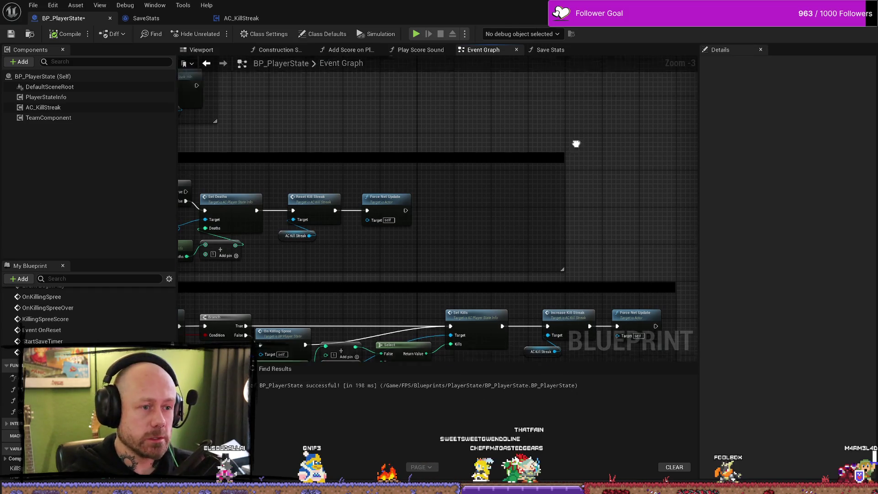
pyautogui.scroll(-3, 525, 198)
pyautogui.scroll(4, 525, 197)
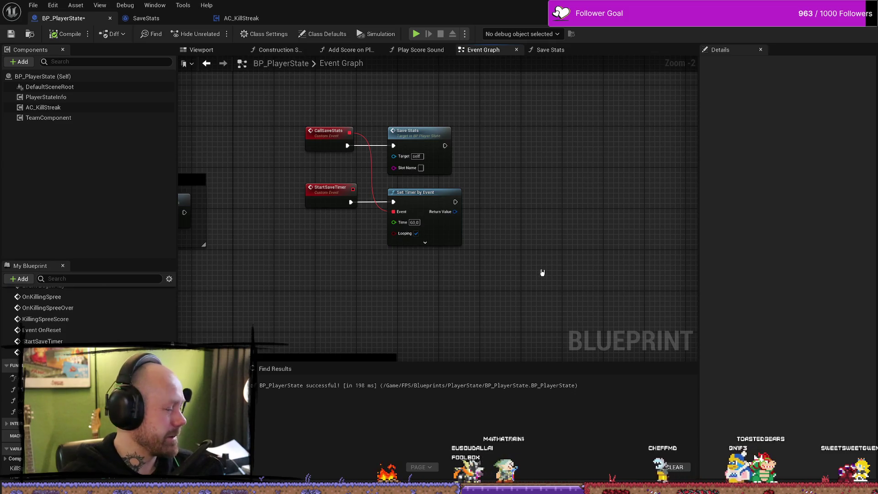
pyautogui.moveTo(544, 236); pyautogui.dragTo(544, 270)
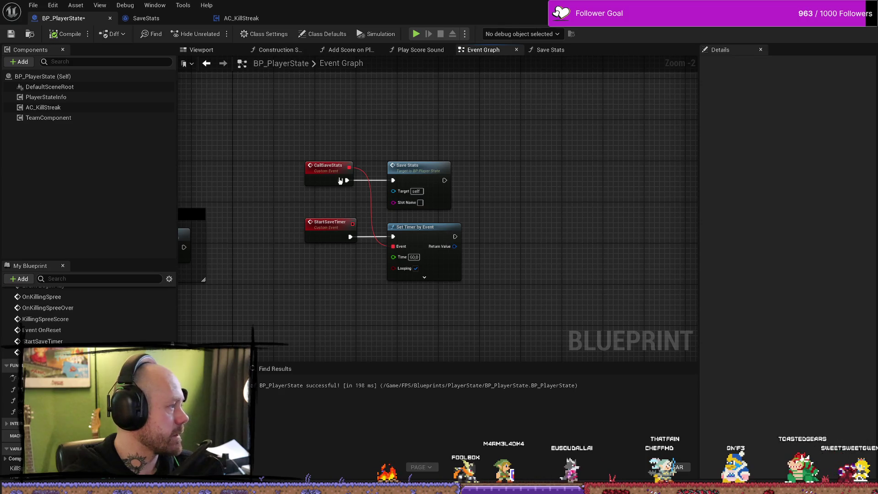
# Step: Promote Save Stats' Slot Name input to a variable and move its getter below CallSaveStats
pyautogui.rightClick(406, 204)
pyautogui.click(467, 223)
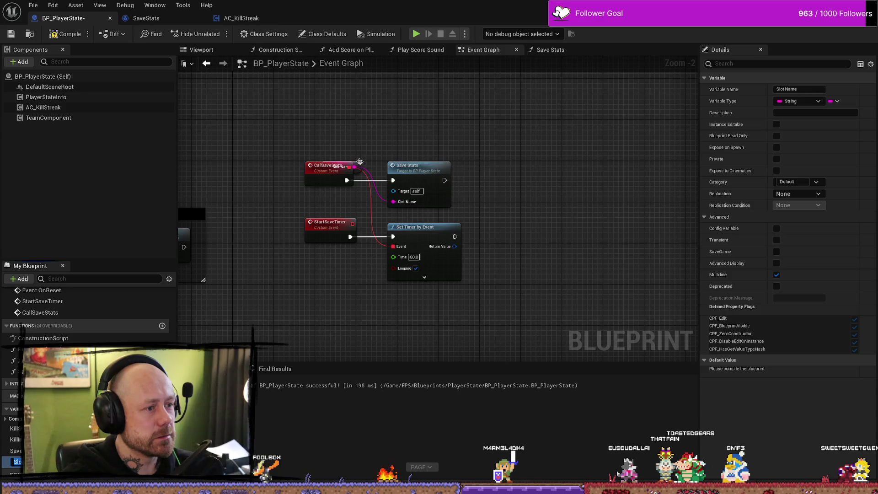
pyautogui.moveTo(361, 166)
pyautogui.mouseDown()
pyautogui.moveTo(342, 210)
pyautogui.moveTo(342, 197)
pyautogui.moveTo(332, 198)
pyautogui.mouseUp()
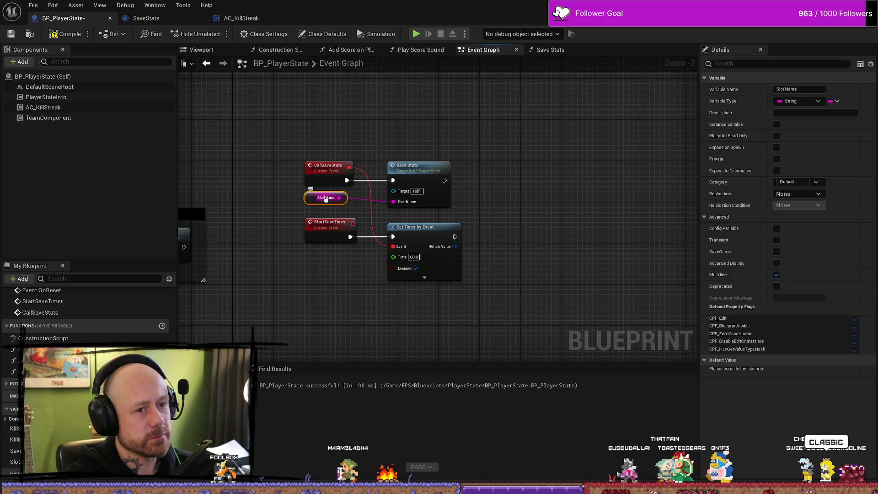
# Step: Rename the Slot Name variable to 'Slot Name Save' and select its node
pyautogui.click(801, 91)
pyautogui.write('Save')
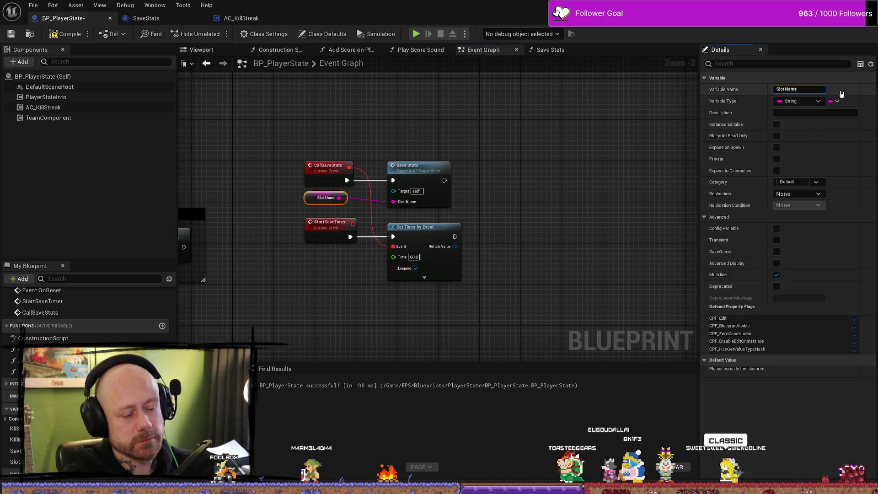
pyautogui.press('Return')
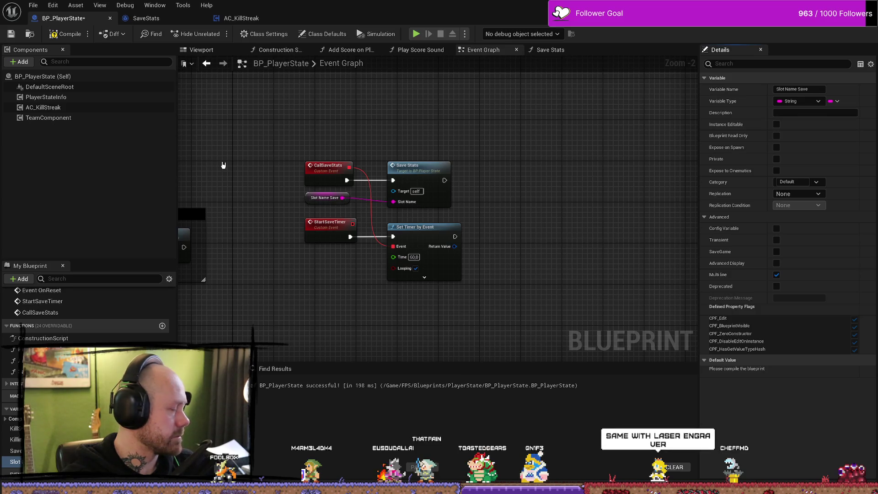
pyautogui.click(310, 199)
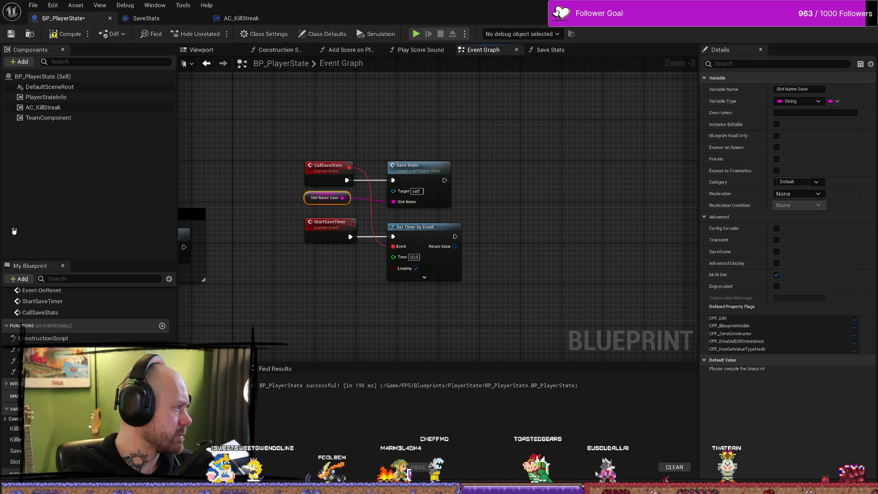
# Step: Compile and save BP_PlayerState
pyautogui.click(141, 71)
pyautogui.click(65, 34)
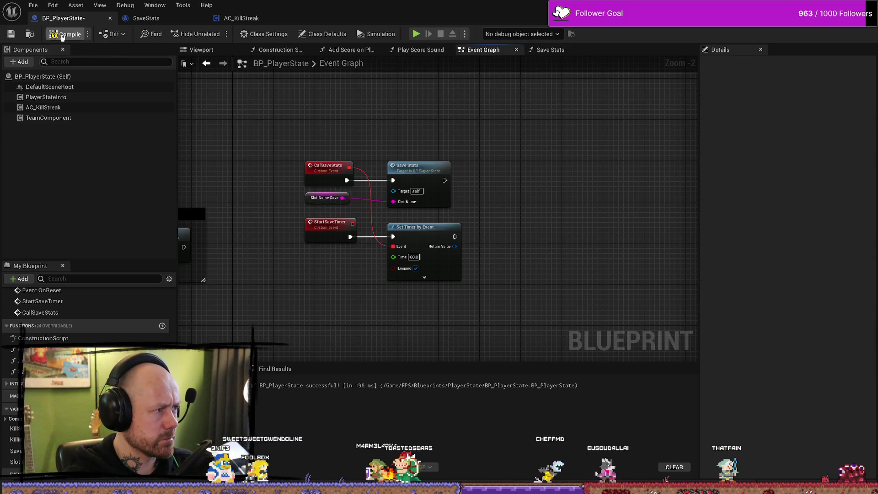
pyautogui.click(11, 33)
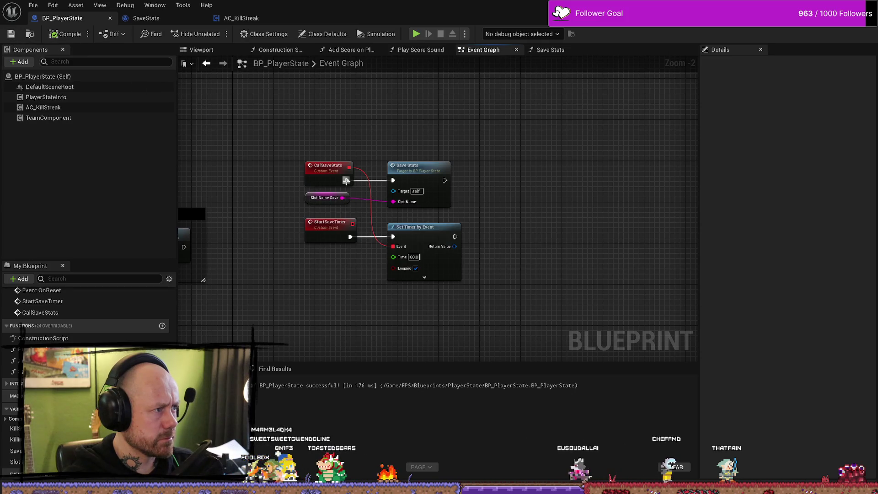
pyautogui.click(313, 200)
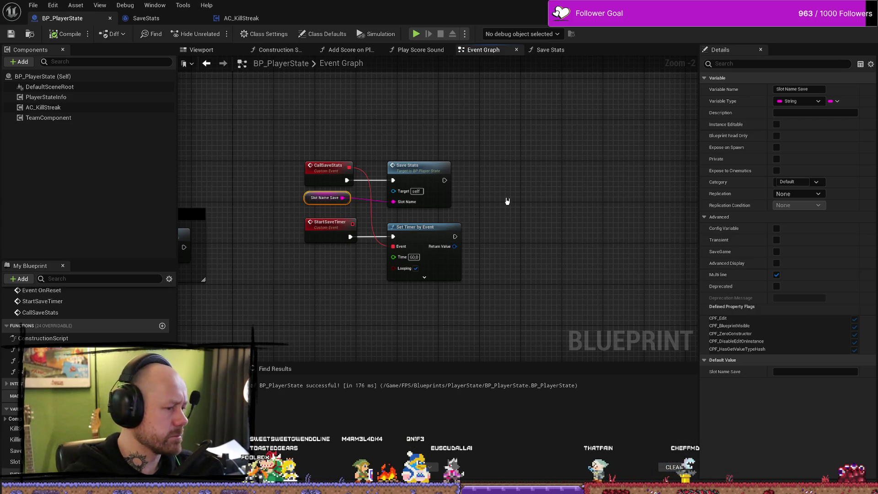
# Step: Open the Save Stats function graph and look over its Branch, Load/Create and Save Game to Slot nodes
pyautogui.doubleClick(424, 169)
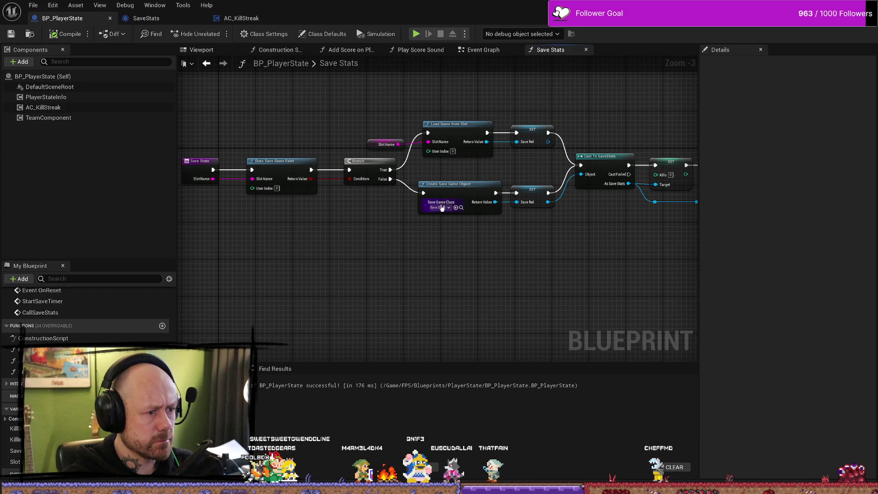
pyautogui.moveTo(446, 212)
pyautogui.mouseDown()
pyautogui.moveTo(517, 217)
pyautogui.moveTo(313, 234)
pyautogui.mouseUp()
pyautogui.moveTo(582, 266); pyautogui.dragTo(466, 266)
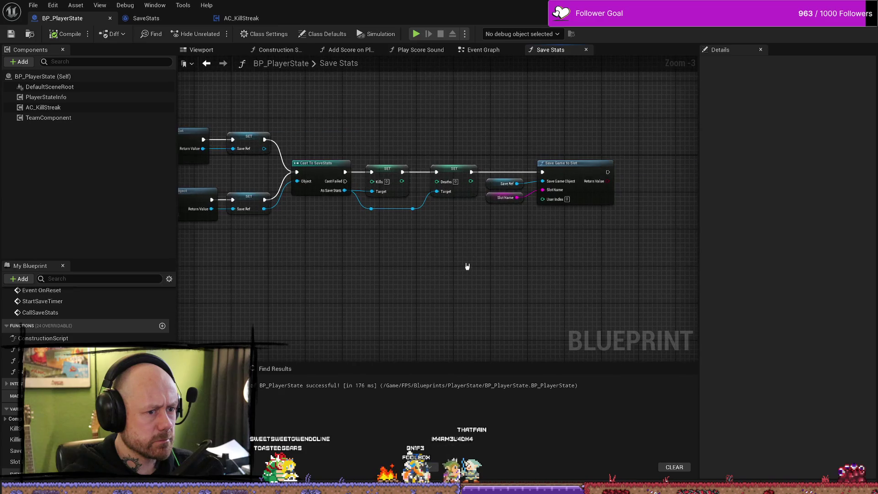
pyautogui.click(501, 198)
pyautogui.moveTo(501, 289)
pyautogui.mouseDown()
pyautogui.moveTo(529, 302)
pyautogui.moveTo(419, 306)
pyautogui.mouseUp()
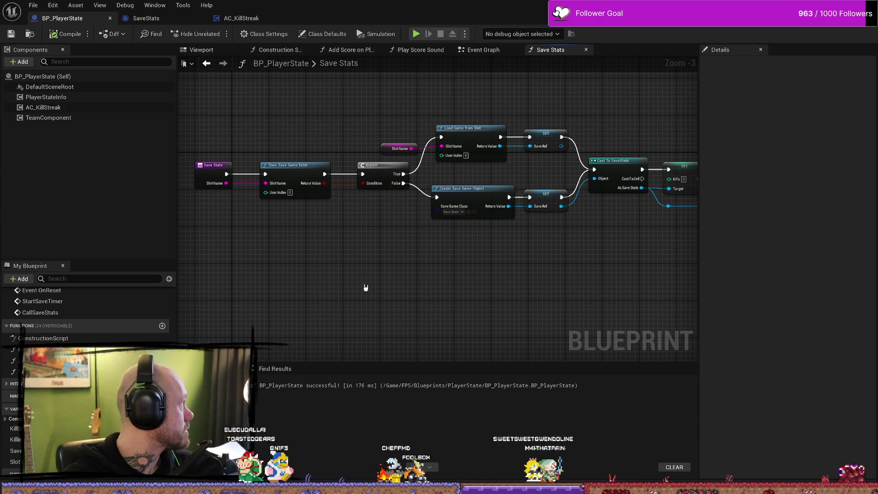
# Step: Go back to the Event Graph and select the Slot Name Save node
pyautogui.rightClick(558, 83)
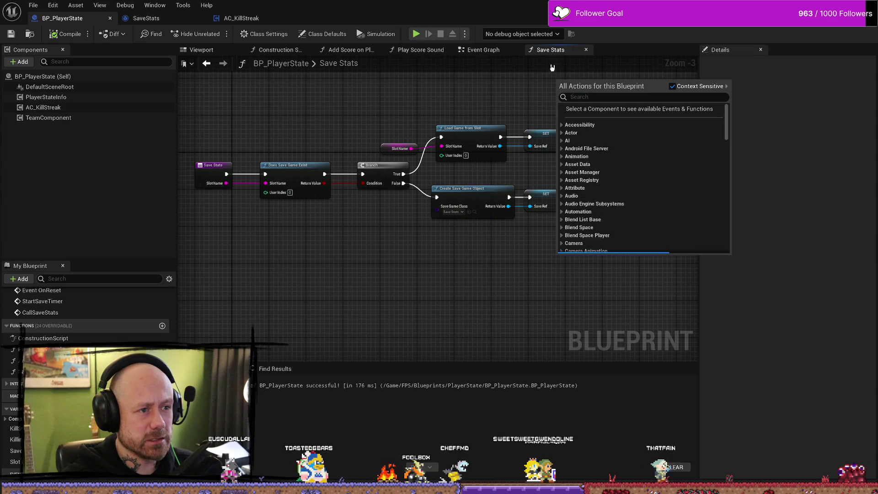
pyautogui.click(483, 49)
pyautogui.click(483, 50)
pyautogui.click(306, 202)
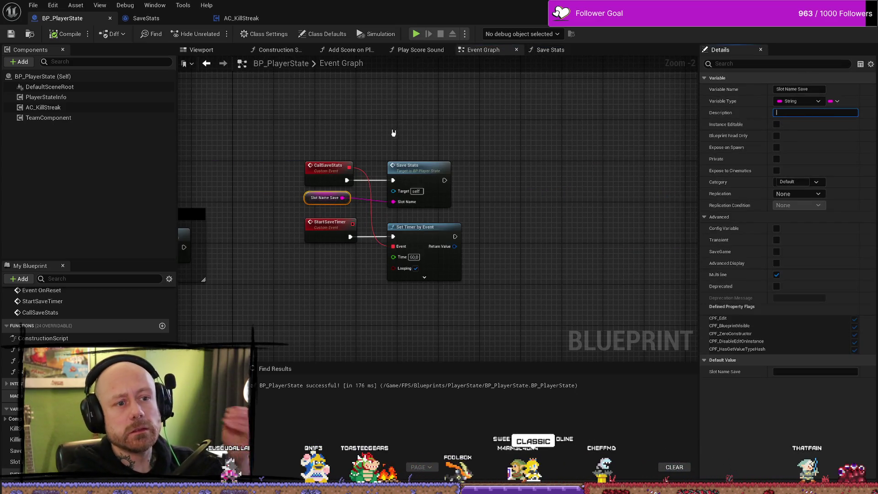
# Step: Set Slot Name Save's default value to 'SavedPlayerStats' and recompile the blueprint
pyautogui.click(839, 352)
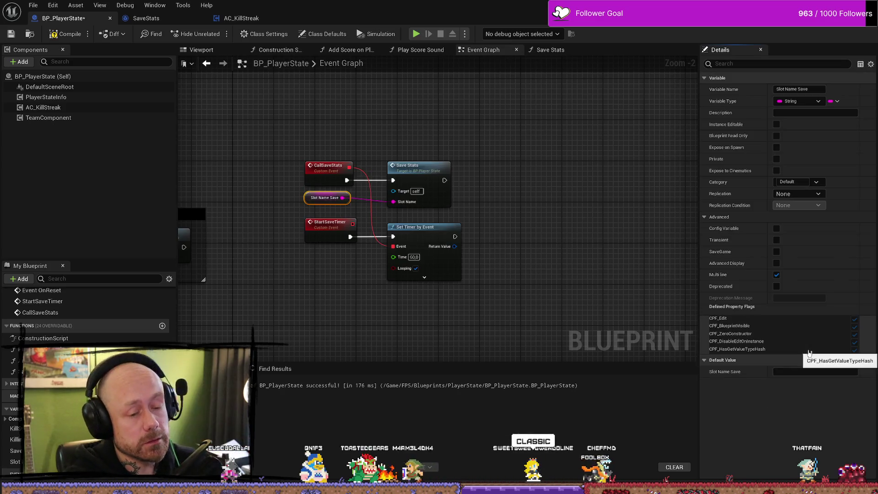
pyautogui.click(798, 372)
pyautogui.write('PLa')
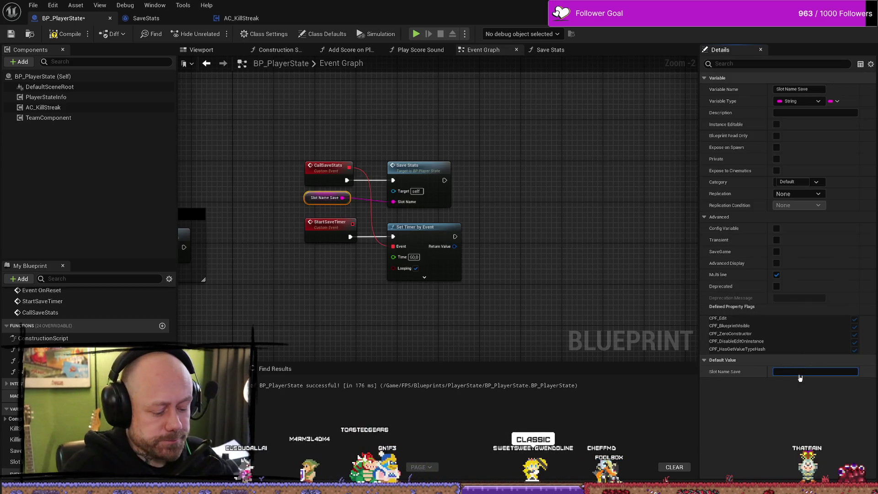
pyautogui.write('la')
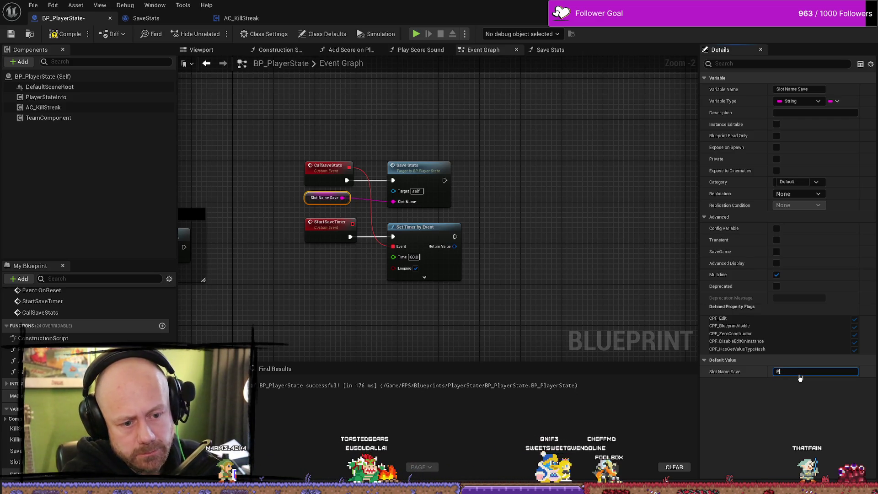
pyautogui.write('yerStats')
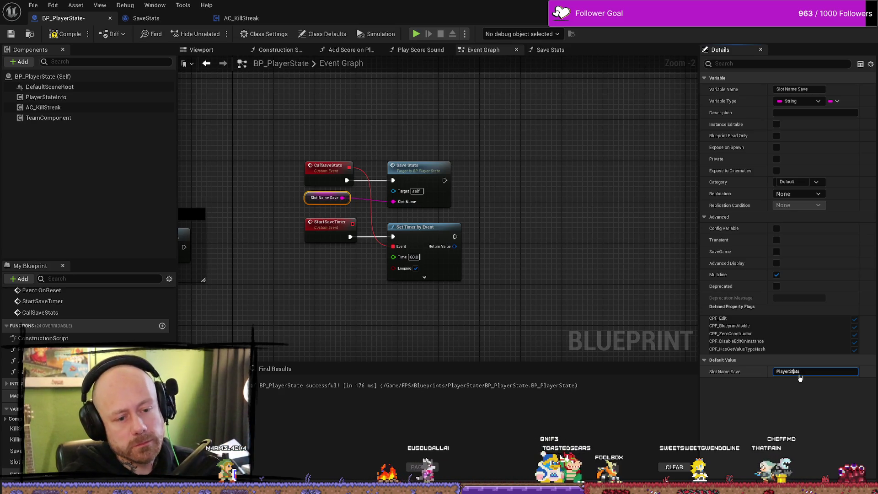
pyautogui.hotkey('ctrl', 'a')
pyautogui.write('SavedPlayerStats')
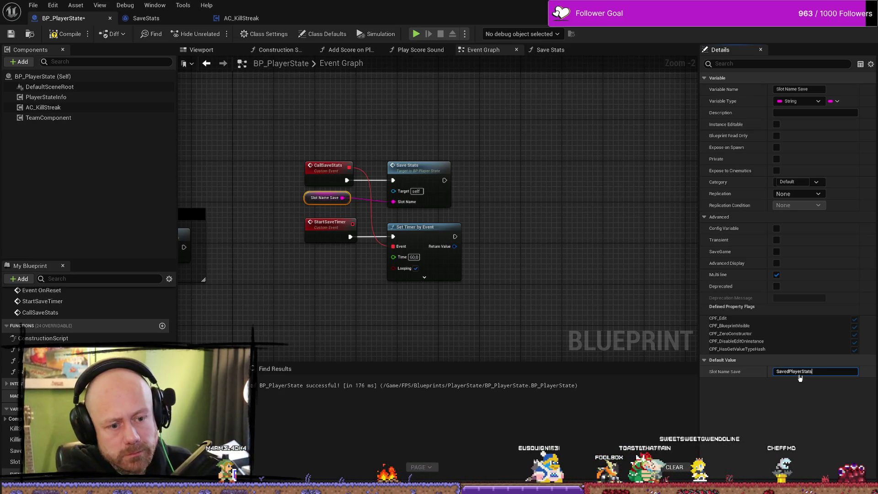
pyautogui.click(83, 32)
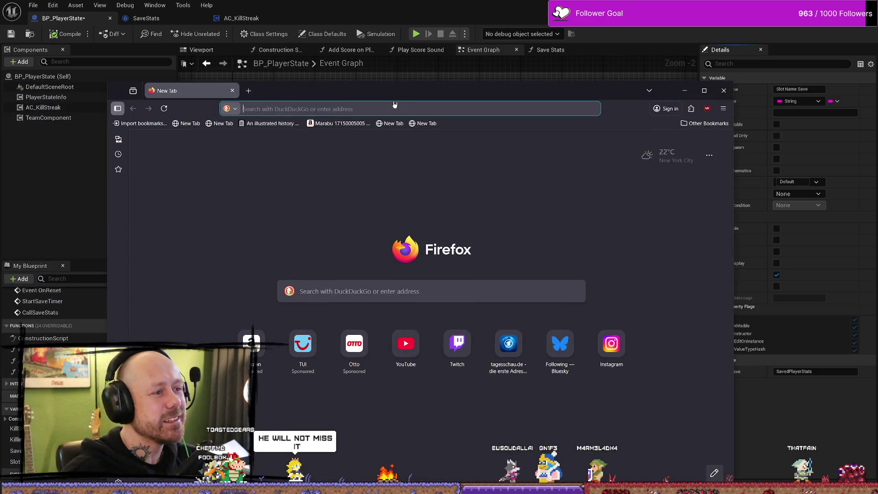
# Step: Focus the new Firefox tab's search field to begin a web search
pyautogui.click(395, 108)
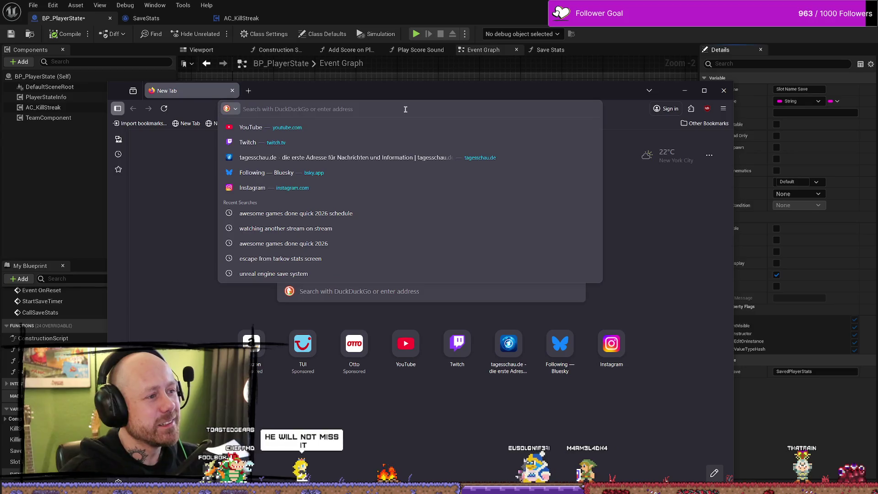
# Step: Search the web for 'laser engraver'
pyautogui.write('laser enmgr')
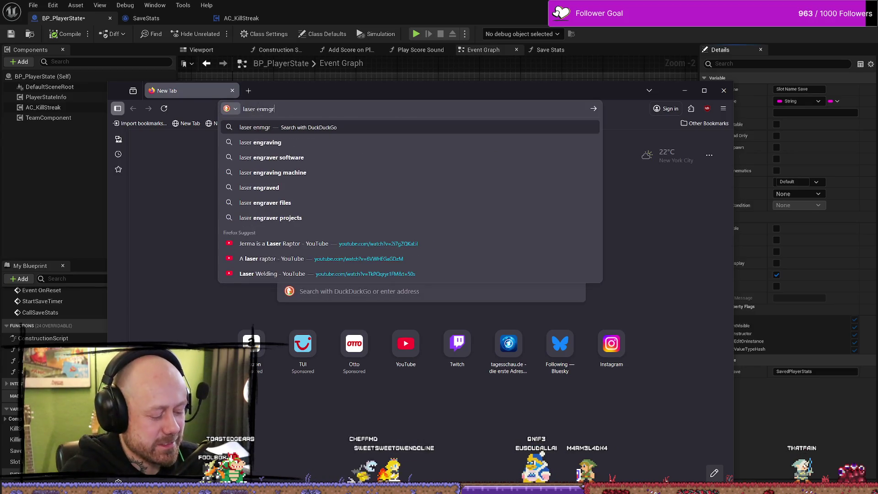
pyautogui.press('BackSpace')
pyautogui.press('BackSpace')
pyautogui.press('BackSpace')
pyautogui.write('graver')
pyautogui.press('Return')
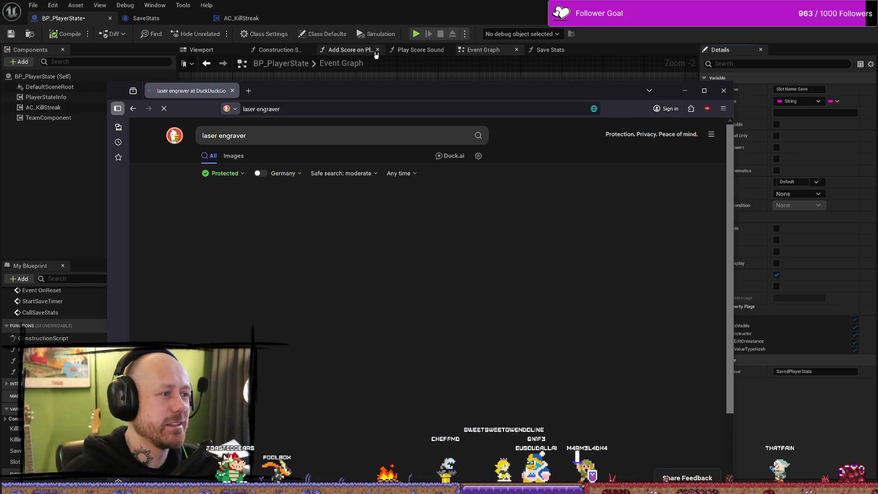
# Step: Maximize the browser window and switch to the DuckDuckGo image results
pyautogui.click(704, 90)
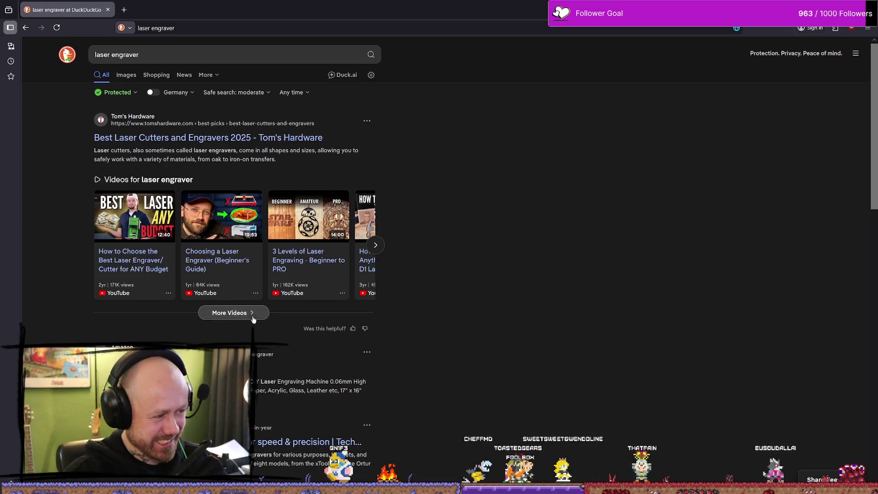
pyautogui.scroll(-1, 482, 284)
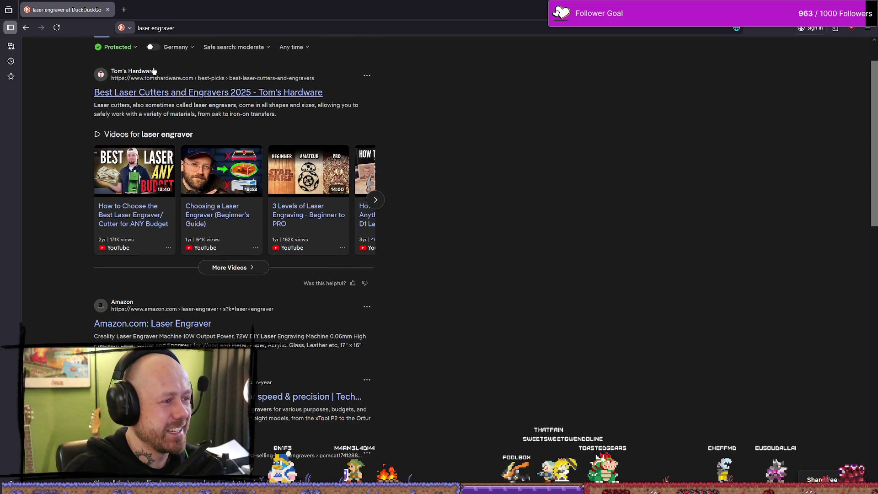
pyautogui.scroll(1, 153, 71)
pyautogui.click(126, 75)
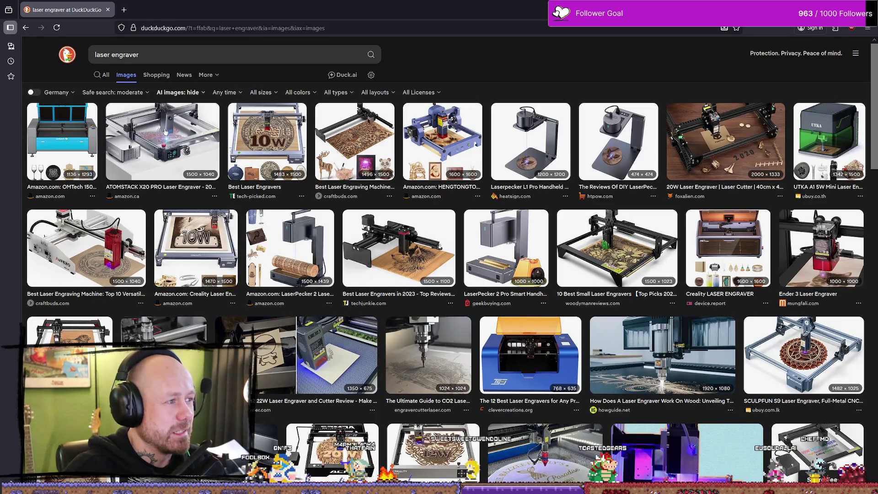
# Step: Preview engraver images: ATOMSTACK X20 PRO, craftbuds, HENGTONGTOOL T1, Laserpecker L1 Pro, FoxAlien 20W
pyautogui.click(173, 140)
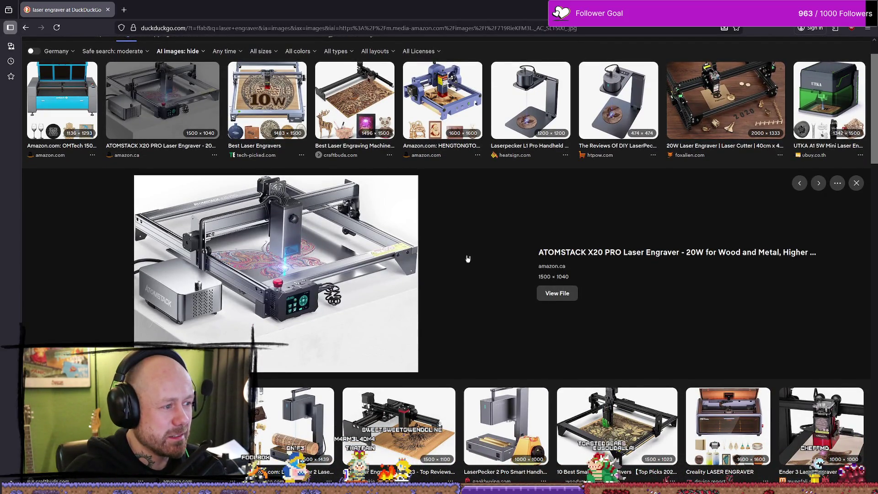
pyautogui.scroll(1, 468, 258)
pyautogui.click(267, 137)
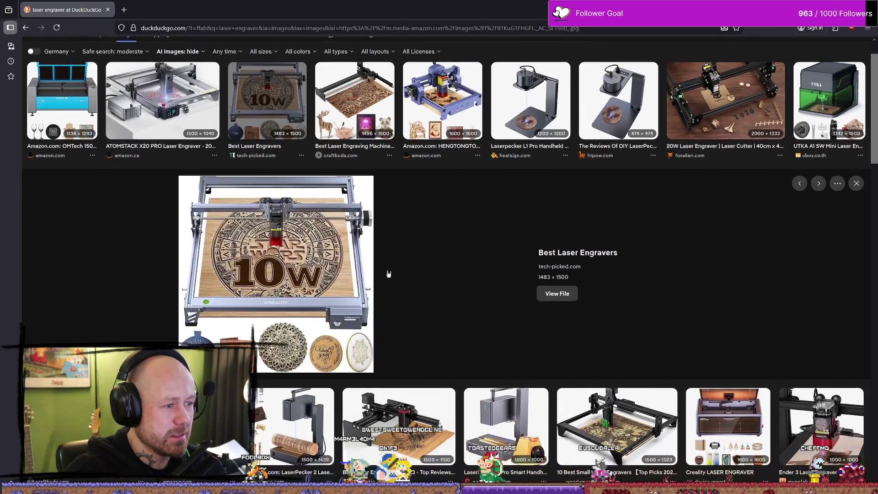
pyautogui.click(361, 109)
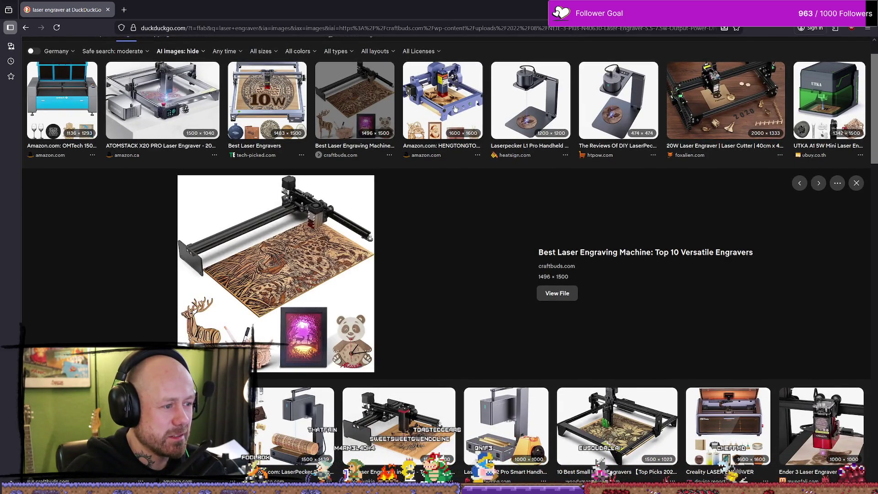
pyautogui.click(455, 109)
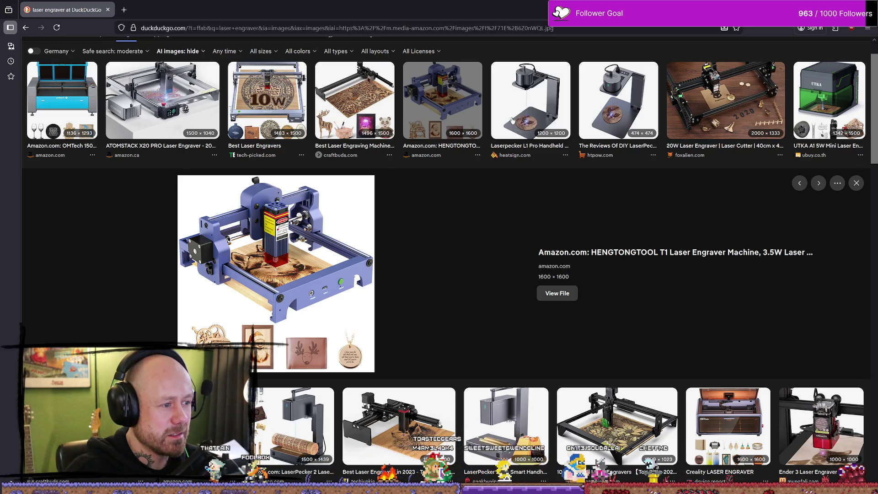
pyautogui.click(523, 109)
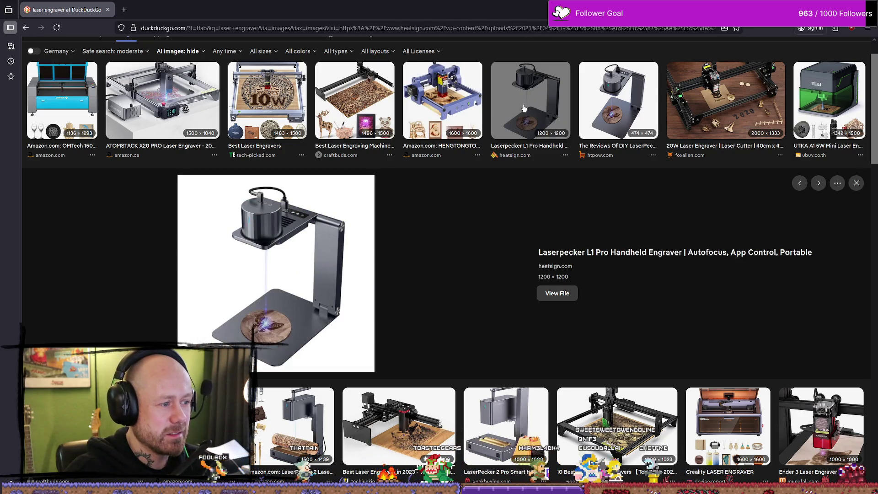
pyautogui.click(722, 99)
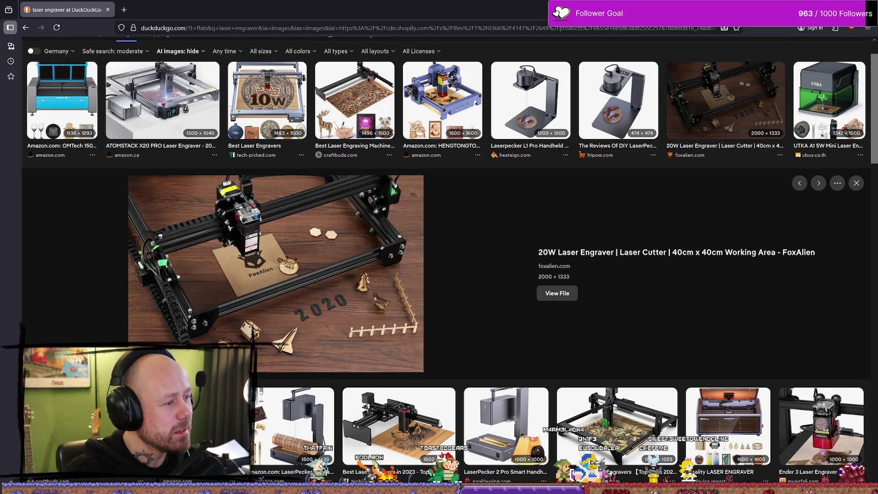
pyautogui.click(162, 100)
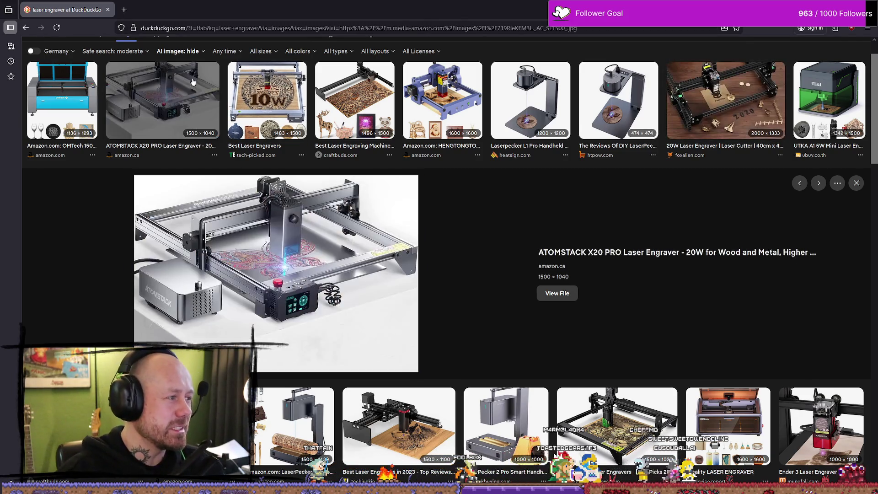
# Step: Preview the LaserPecker 2 image and open its Amazon product page
pyautogui.scroll(-4, 361, 184)
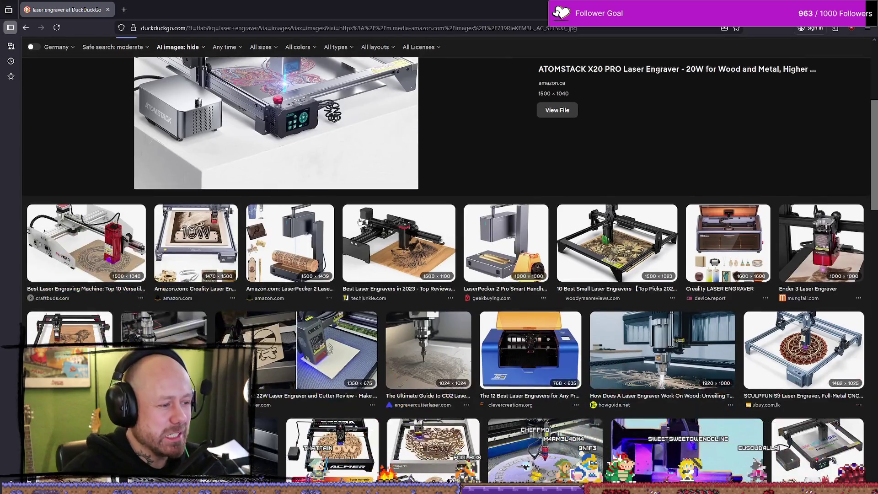
pyautogui.click(310, 243)
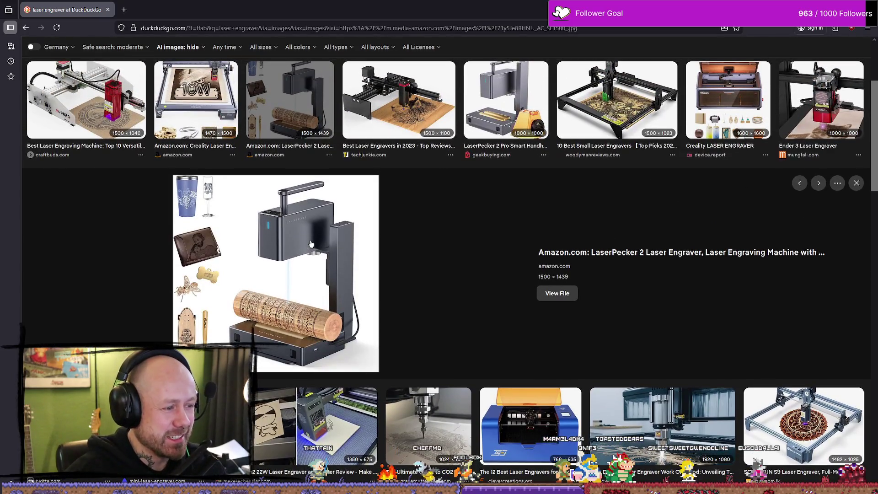
pyautogui.scroll(-6, 530, 249)
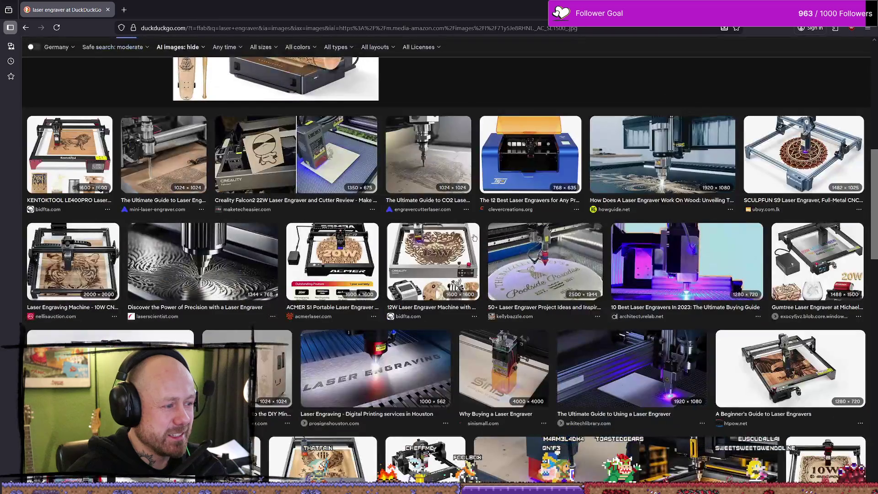
pyautogui.scroll(4, 530, 249)
pyautogui.click(190, 204)
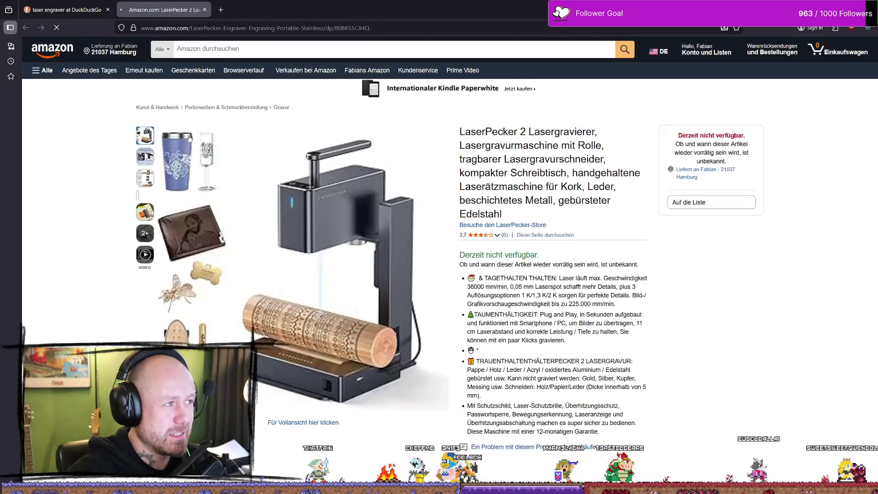
pyautogui.scroll(-2, 304, 135)
pyautogui.scroll(-1, 309, 184)
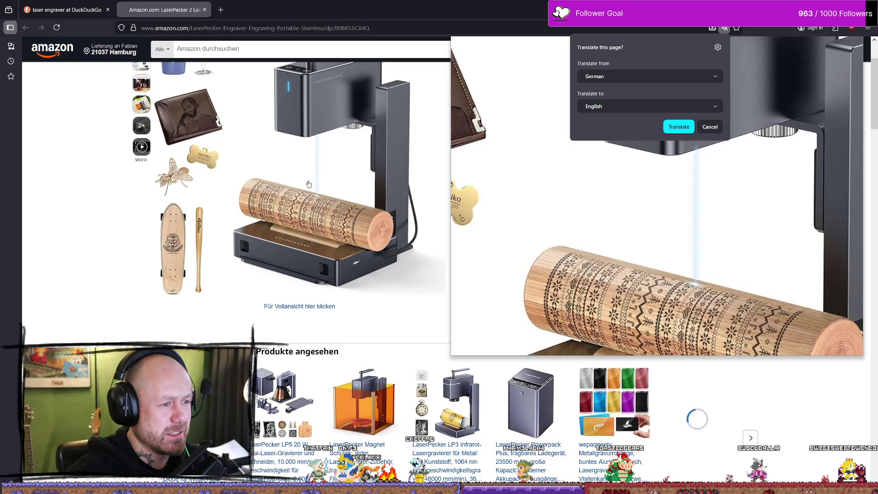
pyautogui.click(150, 270)
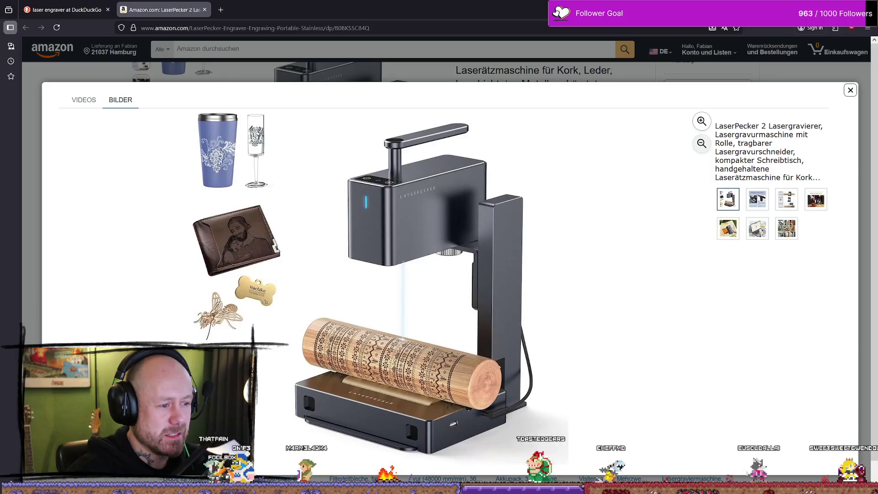
pyautogui.click(379, 389)
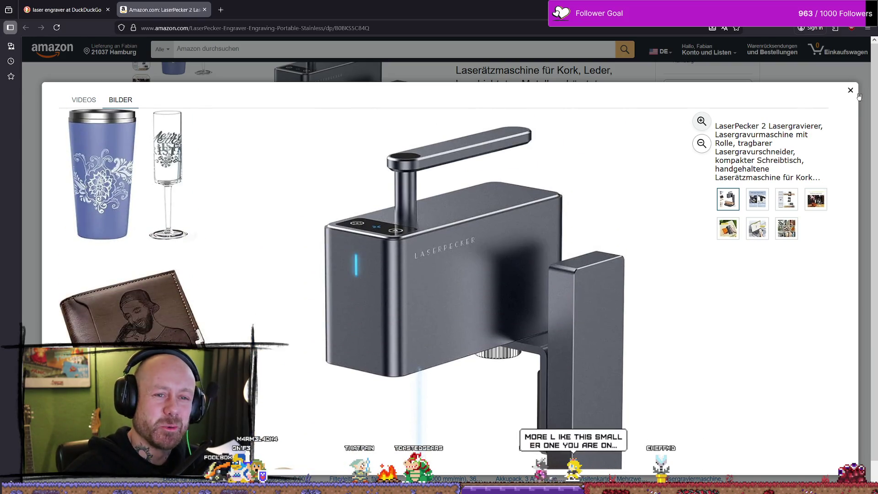
pyautogui.click(858, 96)
pyautogui.moveTo(369, 212)
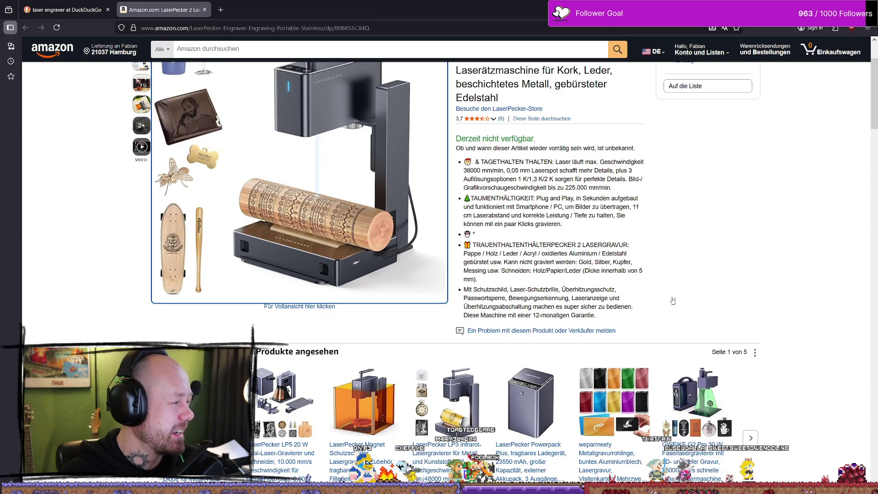
pyautogui.moveTo(328, 298)
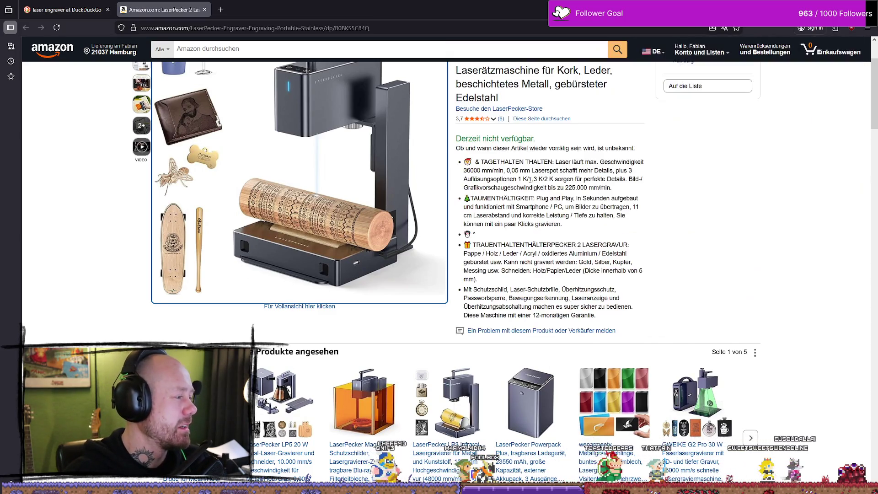
pyautogui.scroll(3, 323, 212)
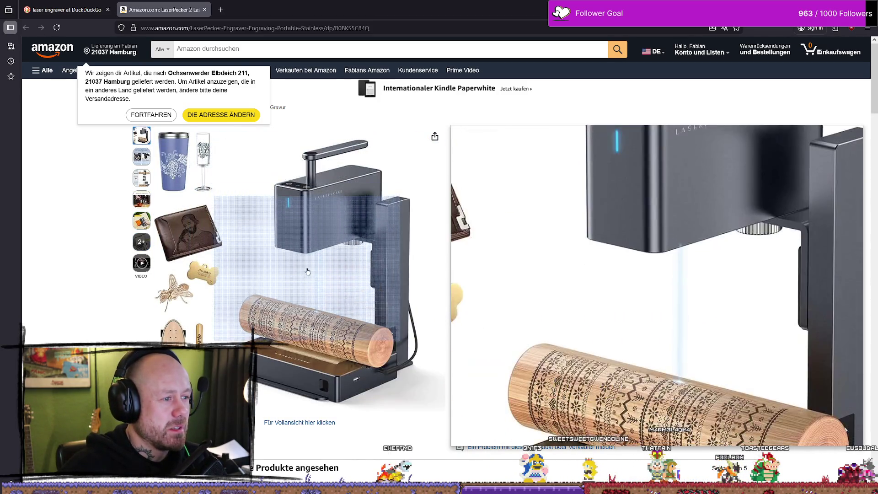
pyautogui.scroll(-4, 581, 256)
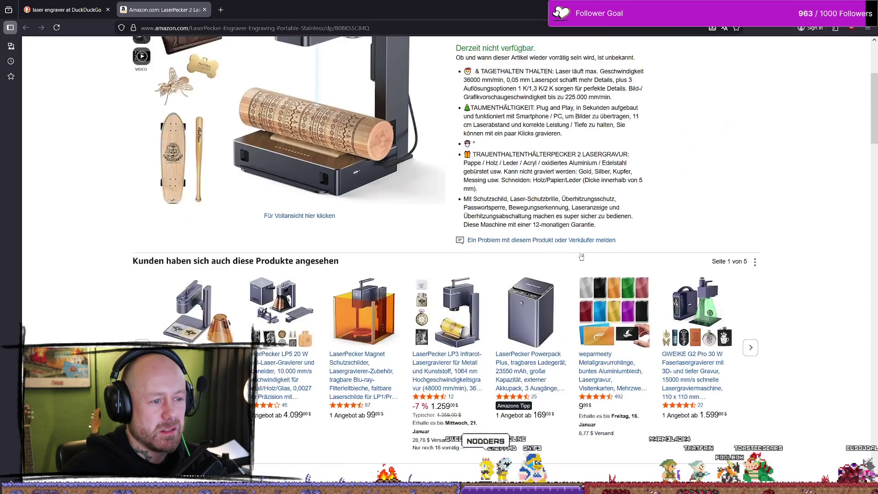
pyautogui.scroll(4, 581, 257)
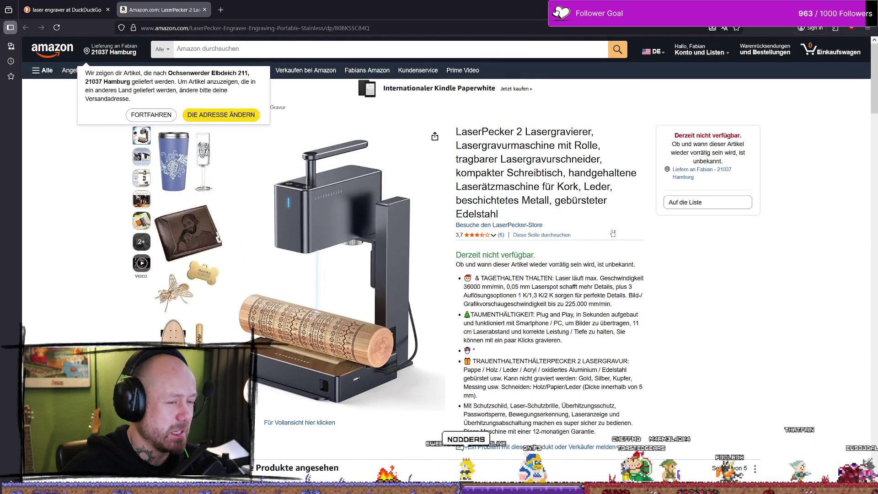
pyautogui.scroll(-1, 600, 229)
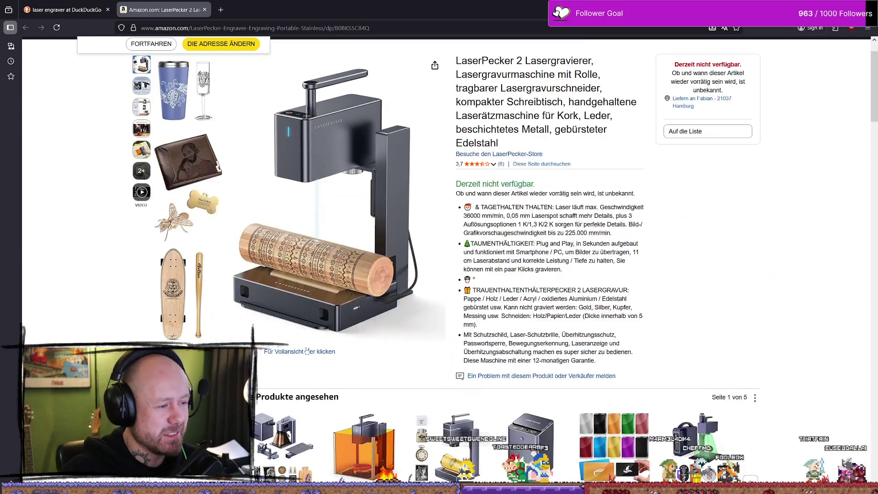
pyautogui.scroll(-10, 249, 273)
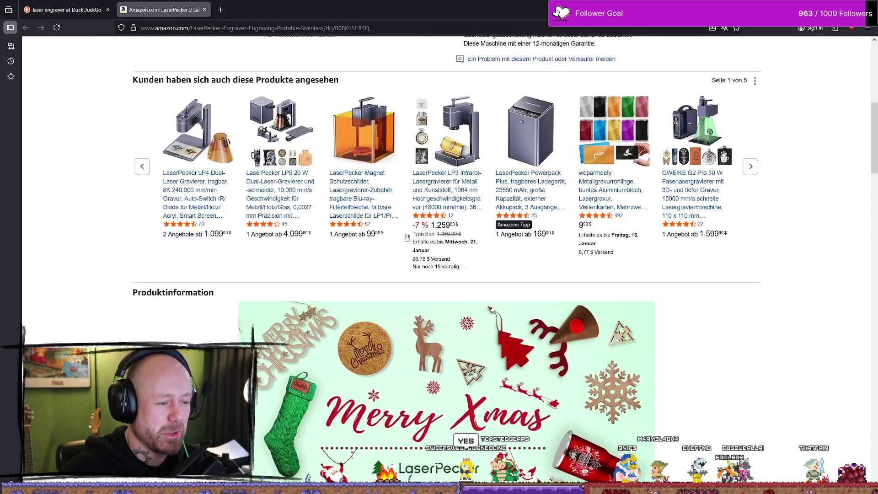
pyautogui.scroll(-15, 378, 215)
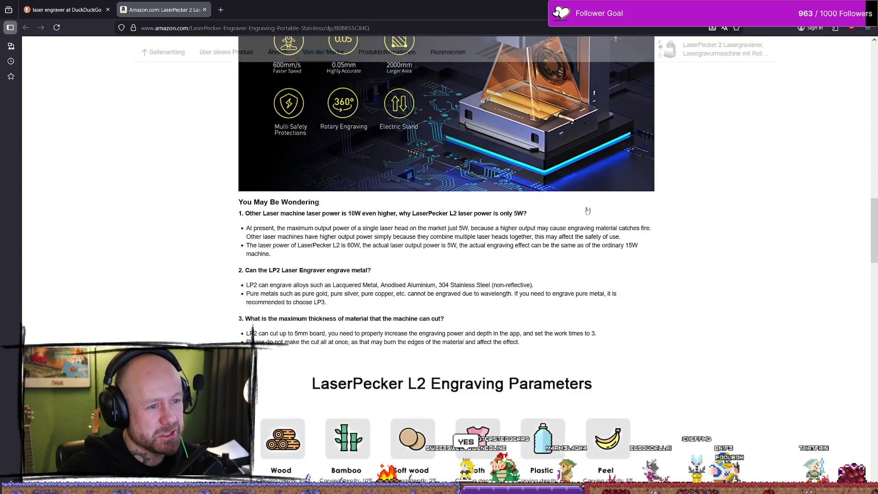
pyautogui.scroll(-5, 560, 258)
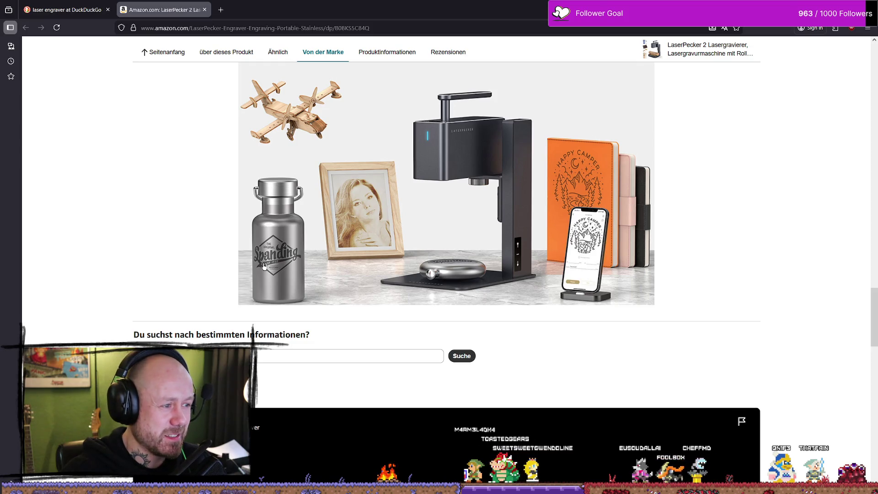
pyautogui.scroll(-5, 269, 258)
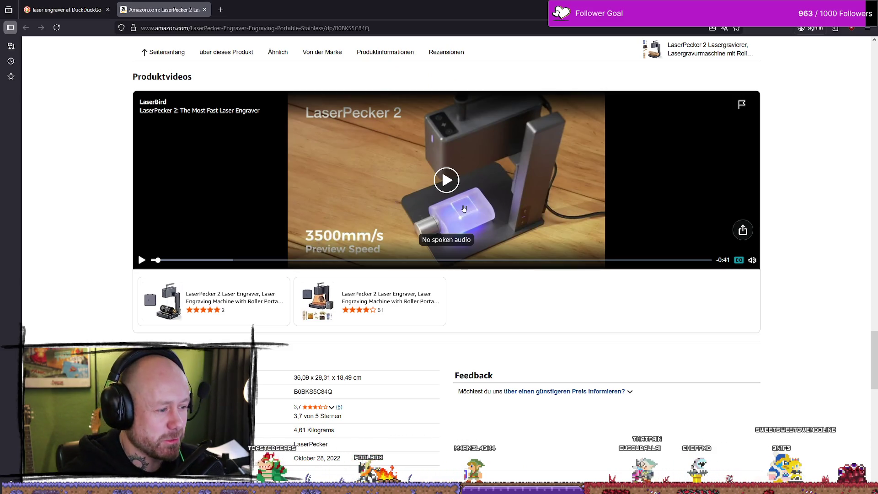
pyautogui.scroll(-10, 553, 196)
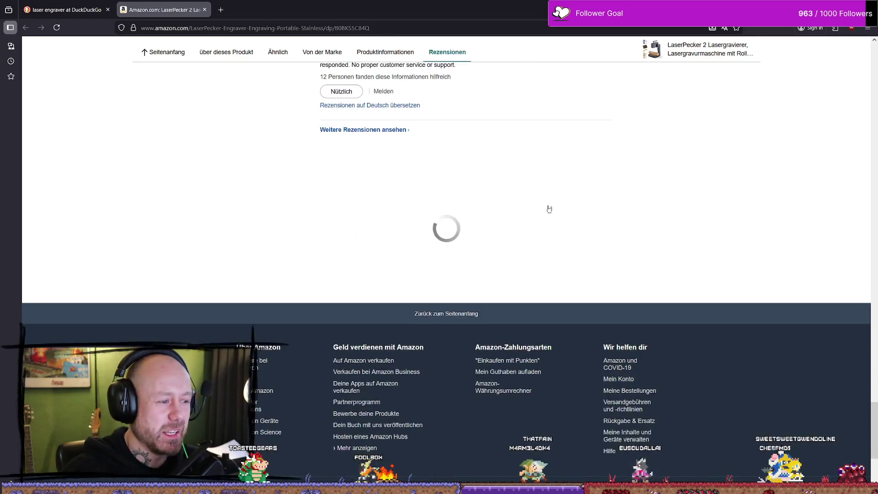
pyautogui.scroll(6, 546, 208)
pyautogui.scroll(-2, 383, 229)
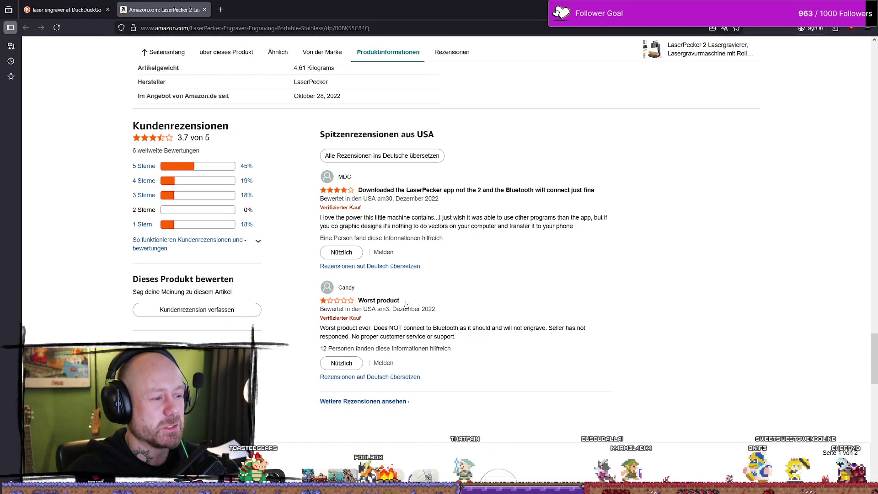
pyautogui.moveTo(332, 343)
pyautogui.mouseDown()
pyautogui.moveTo(452, 353)
pyautogui.moveTo(361, 327)
pyautogui.mouseUp()
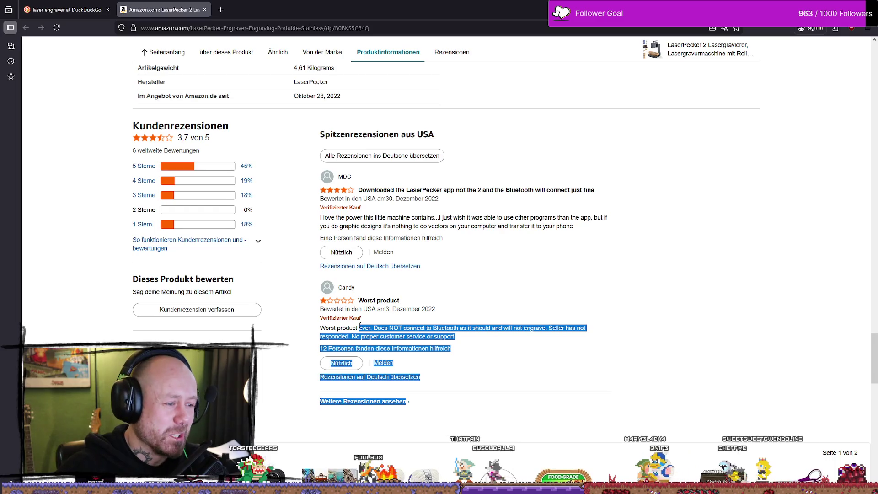
pyautogui.click(399, 336)
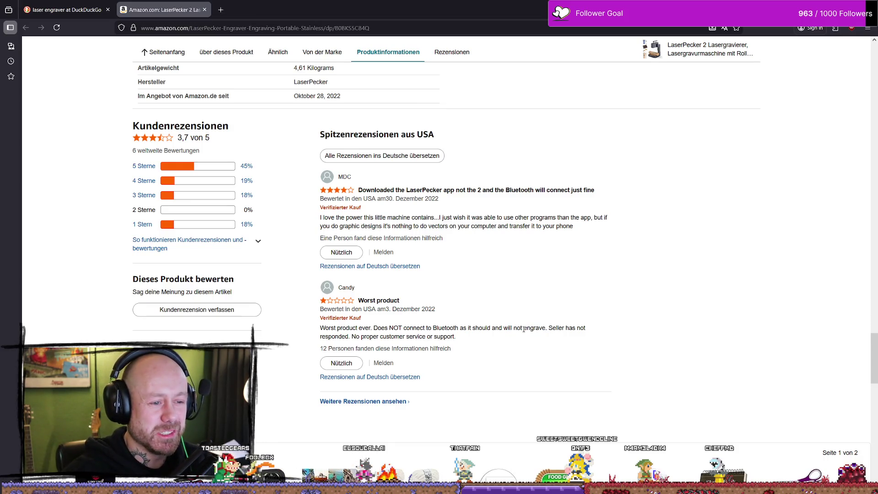
pyautogui.moveTo(414, 336); pyautogui.dragTo(457, 331)
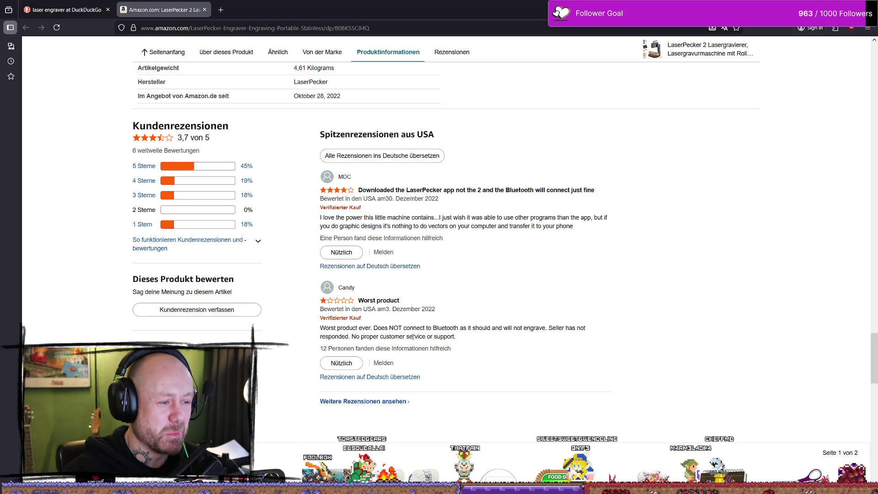
pyautogui.scroll(-7, 457, 329)
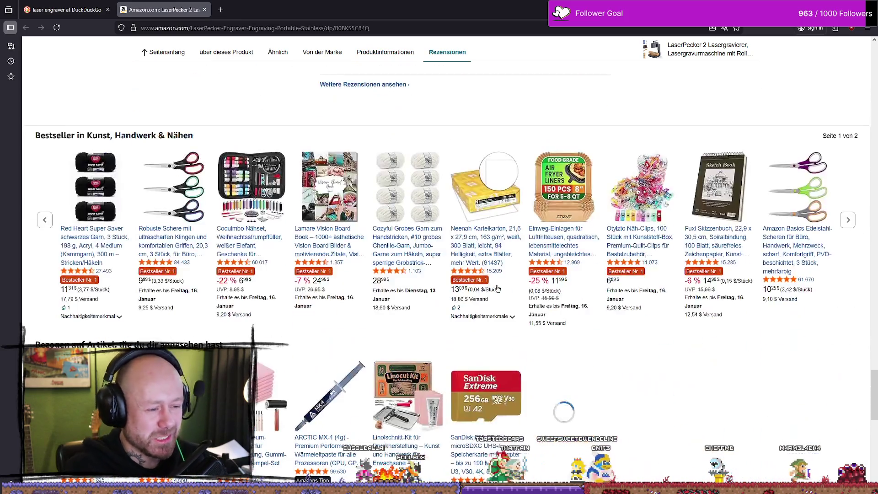
pyautogui.scroll(15, 467, 276)
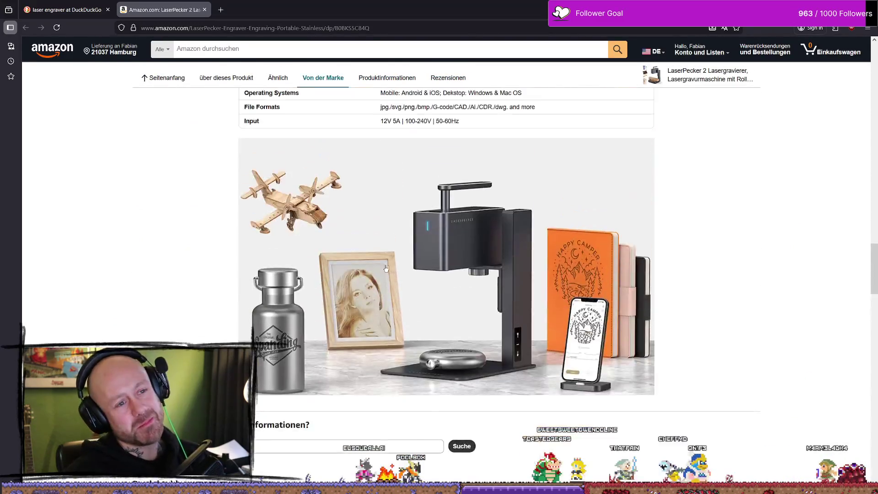
pyautogui.scroll(20, 505, 224)
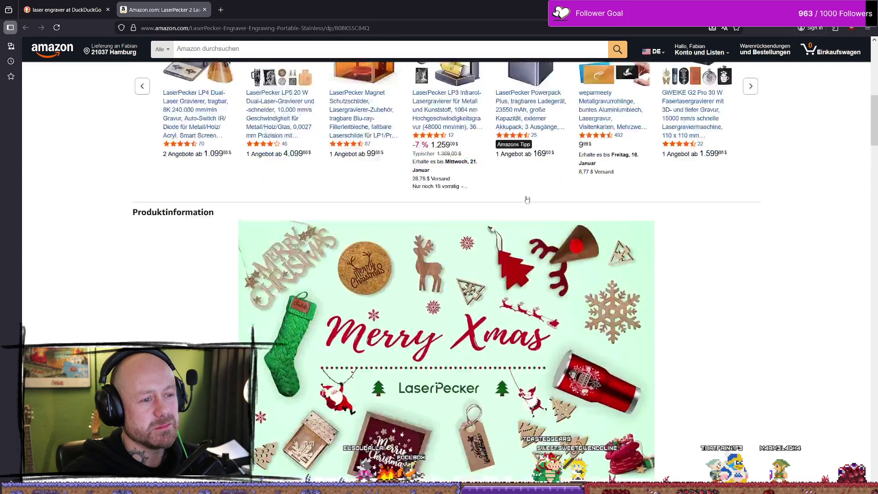
pyautogui.scroll(4, 389, 168)
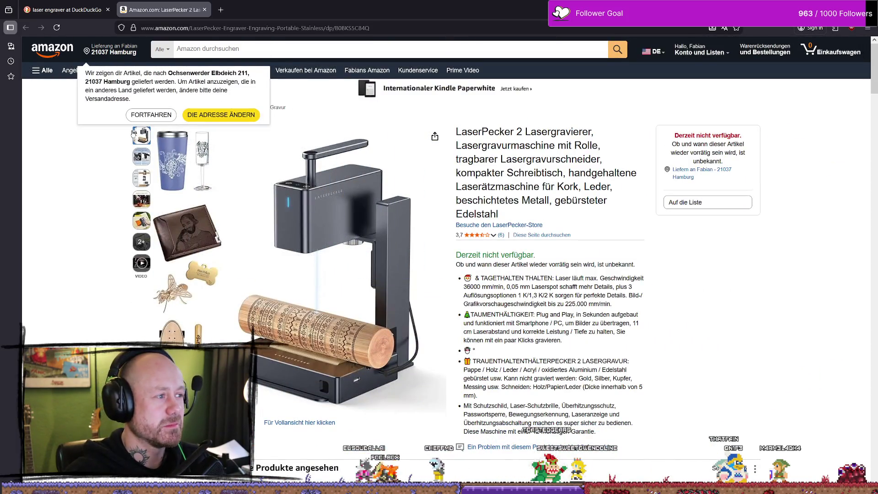
pyautogui.hotkey('alt', 'Tab')
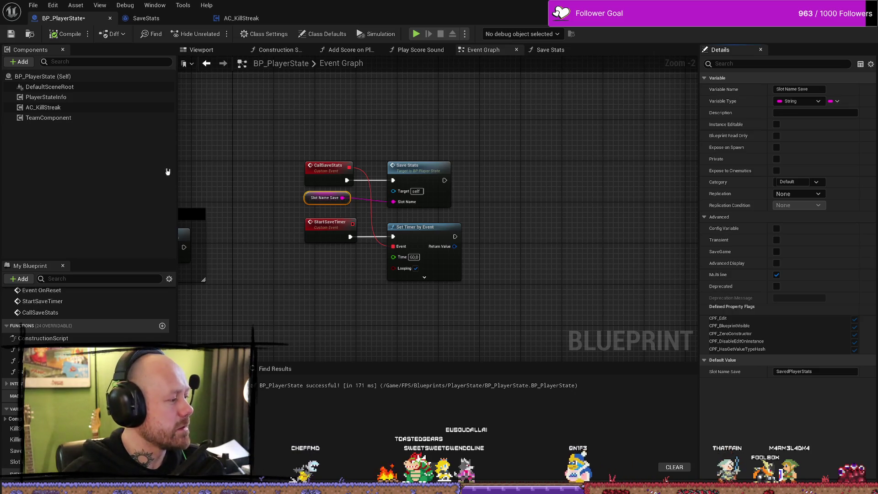
# Step: Recentre the Event Graph and nudge the Slot Name Save node into place
pyautogui.moveTo(366, 206); pyautogui.dragTo(402, 199)
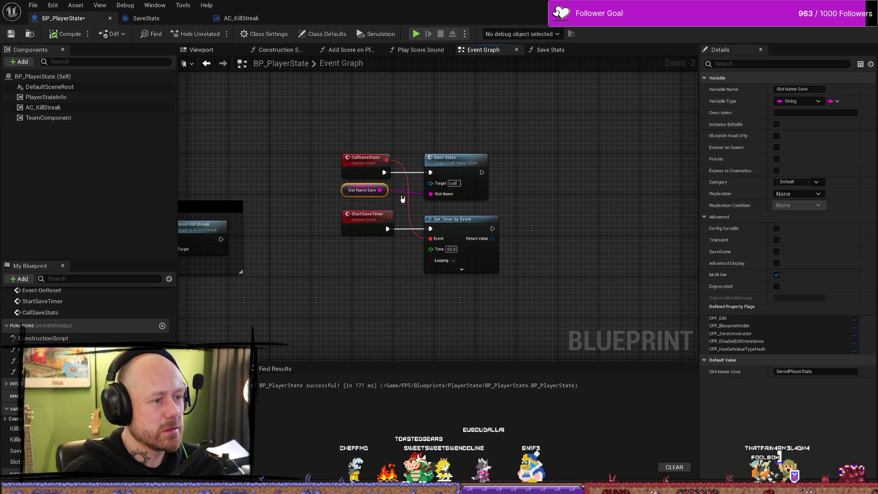
pyautogui.click(332, 191)
pyautogui.moveTo(344, 192); pyautogui.dragTo(348, 196)
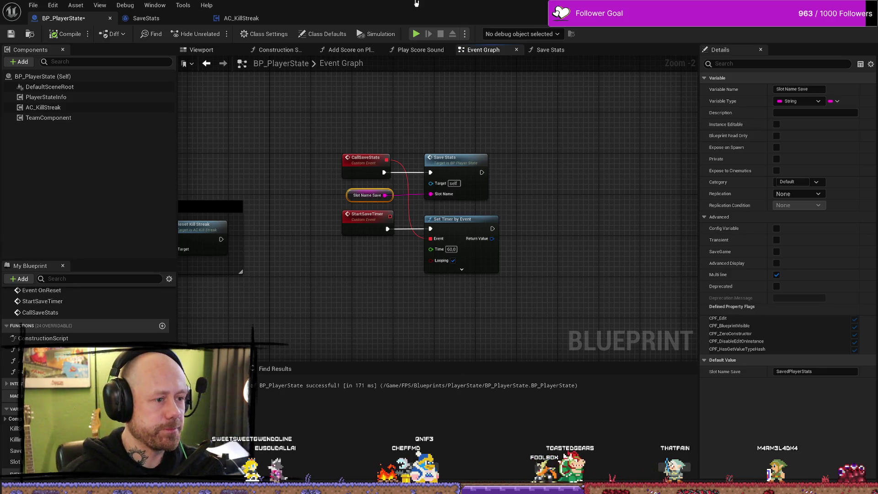
# Step: Pan and zoom across the Event Graph's node groups to the AddDeath chain
pyautogui.scroll(-3, 253, 244)
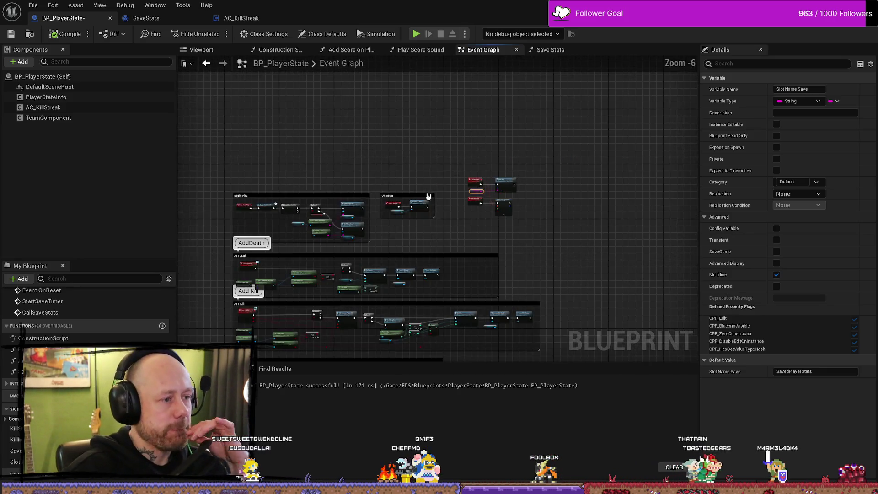
pyautogui.scroll(2, 396, 246)
pyautogui.moveTo(396, 247); pyautogui.dragTo(432, 158)
pyautogui.scroll(-2, 502, 150)
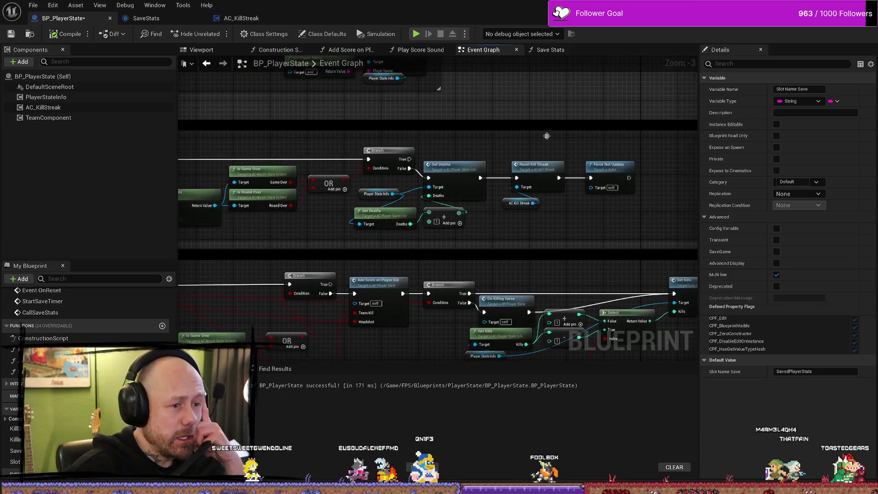
pyautogui.scroll(3, 595, 170)
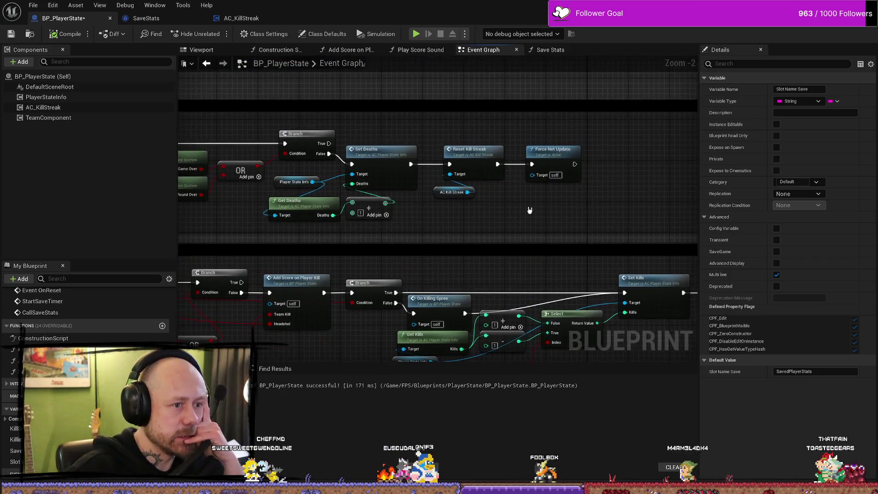
pyautogui.moveTo(486, 213)
pyautogui.mouseDown()
pyautogui.moveTo(521, 200)
pyautogui.moveTo(530, 178)
pyautogui.moveTo(559, 176)
pyautogui.moveTo(509, 166)
pyautogui.moveTo(464, 180)
pyautogui.mouseUp()
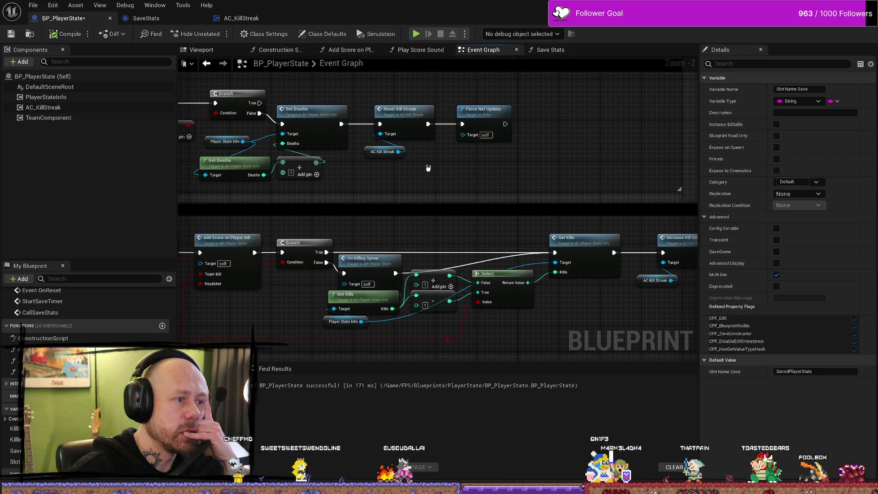
pyautogui.scroll(-3, 519, 190)
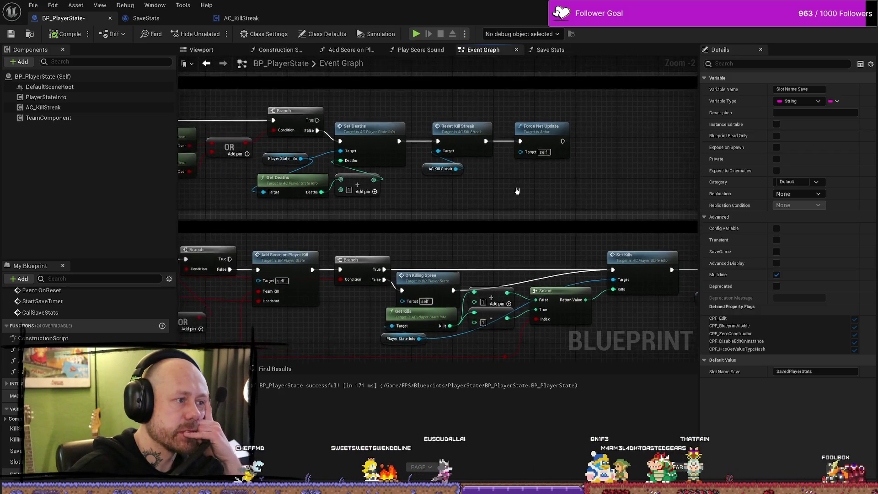
pyautogui.scroll(3, 550, 147)
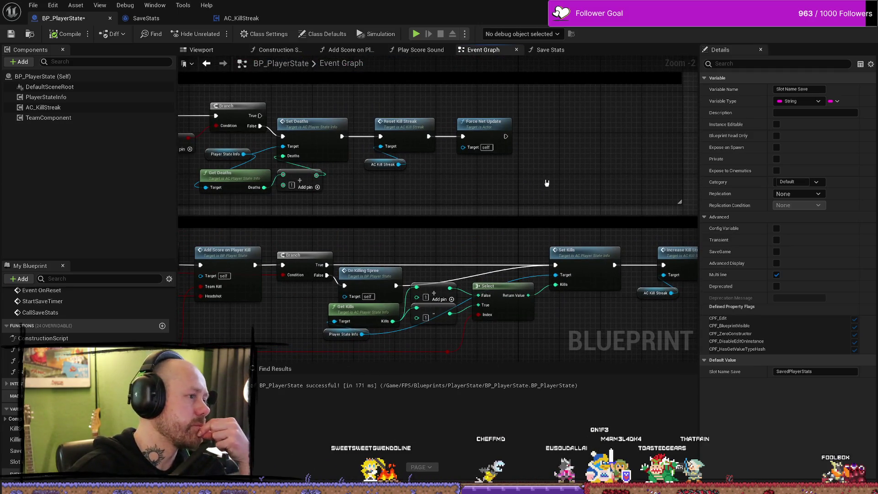
# Step: Frame Set Kills through Force Net Update and widen the Add Kill comment box rightward
pyautogui.moveTo(566, 166); pyautogui.dragTo(545, 170)
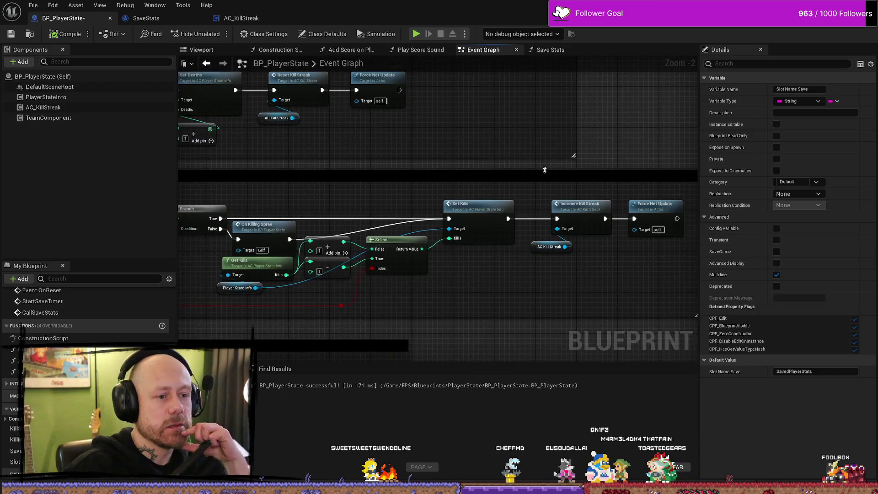
pyautogui.moveTo(604, 310); pyautogui.dragTo(448, 253)
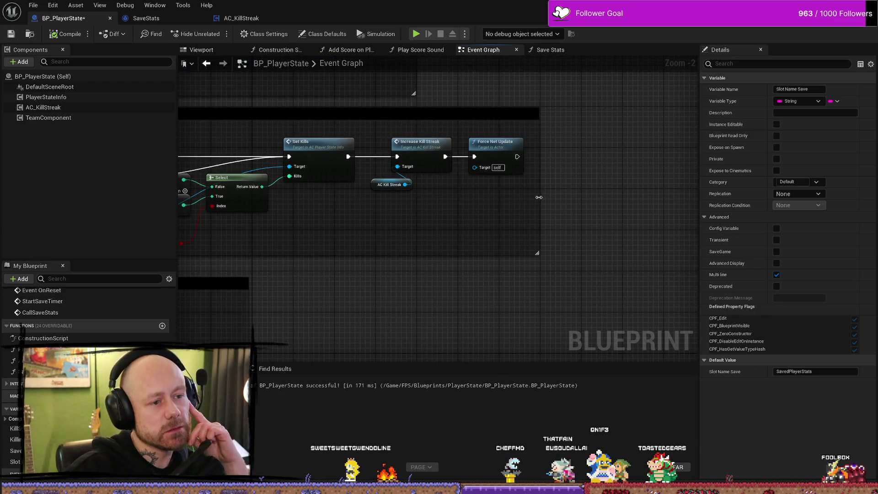
pyautogui.scroll(-3, 637, 234)
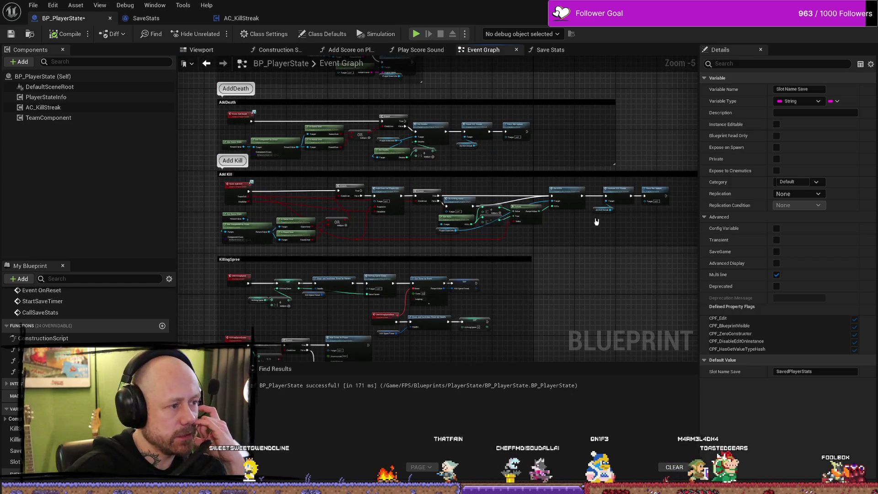
pyautogui.scroll(2, 252, 208)
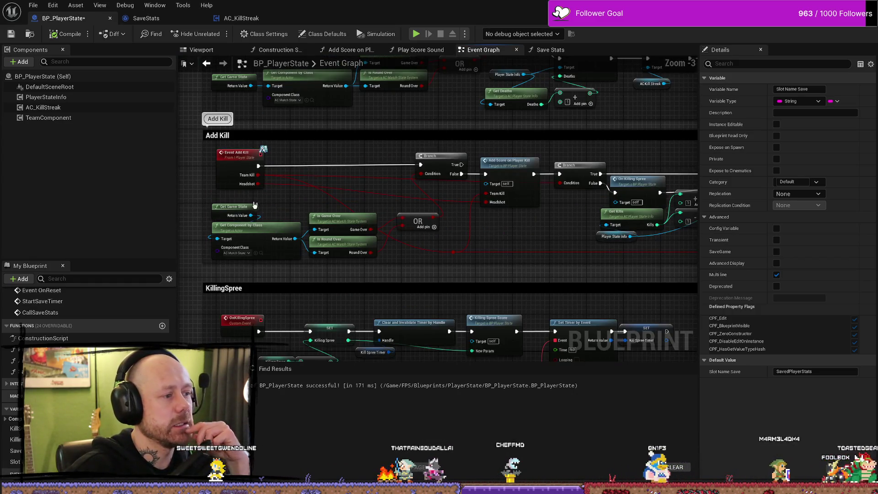
pyautogui.moveTo(255, 204); pyautogui.dragTo(126, 167)
pyautogui.moveTo(656, 203)
pyautogui.mouseDown()
pyautogui.moveTo(405, 198)
pyautogui.moveTo(461, 286)
pyautogui.moveTo(484, 149)
pyautogui.moveTo(583, 222)
pyautogui.mouseUp()
pyautogui.scroll(1, 579, 203)
pyautogui.scroll(-1, 584, 222)
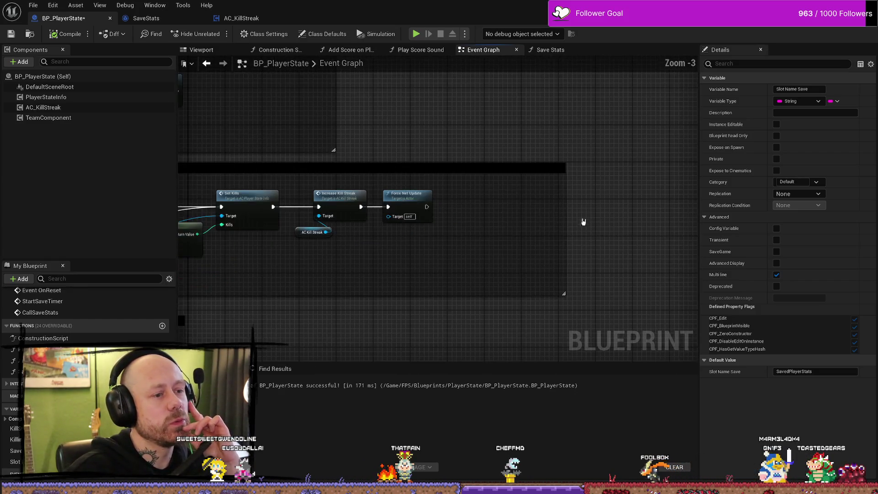
pyautogui.moveTo(357, 93)
pyautogui.mouseDown()
pyautogui.moveTo(361, 162)
pyautogui.moveTo(460, 153)
pyautogui.mouseUp()
pyautogui.moveTo(507, 300); pyautogui.dragTo(509, 249)
pyautogui.scroll(1, 508, 249)
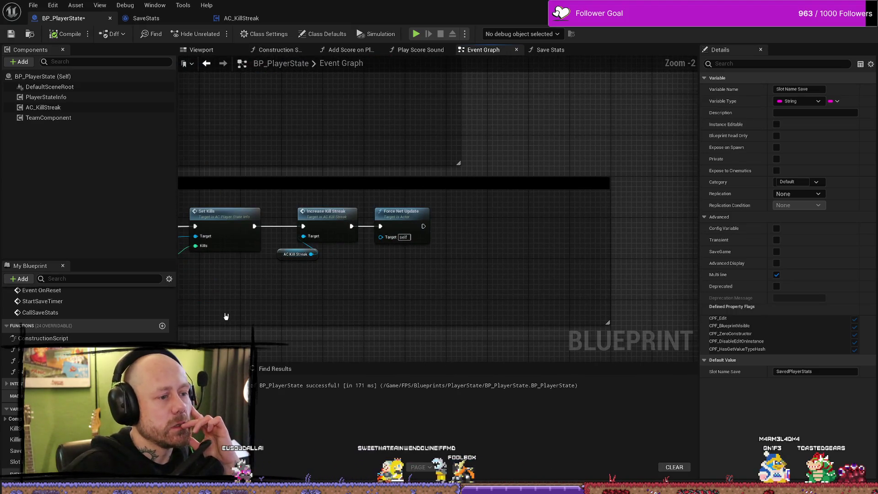
pyautogui.scroll(-1, 87, 301)
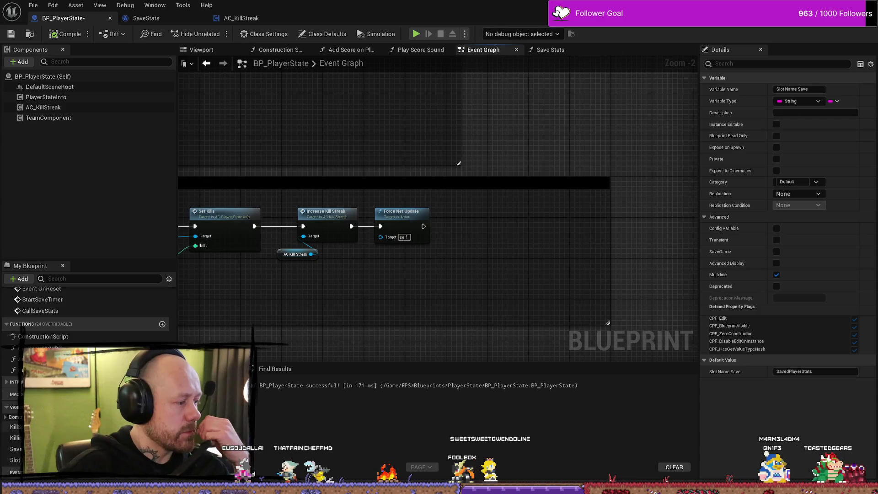
# Step: Add Integer variable DeathCountForSave, duplicate it as KillCountForSave, and place it on the graph
pyautogui.click(163, 407)
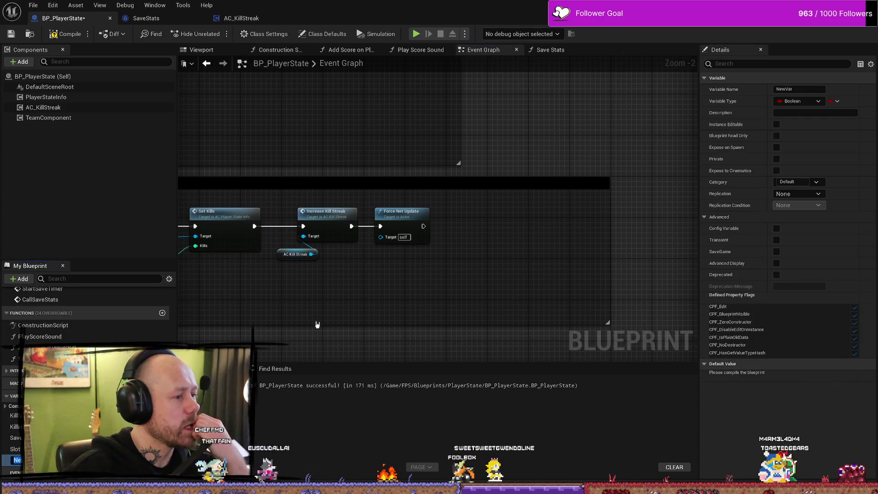
pyautogui.write('DeathCountForSave')
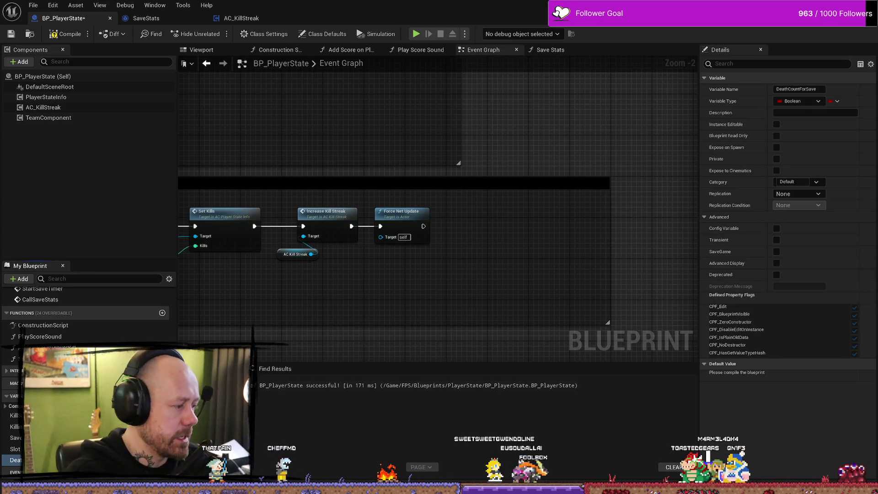
pyautogui.click(162, 460)
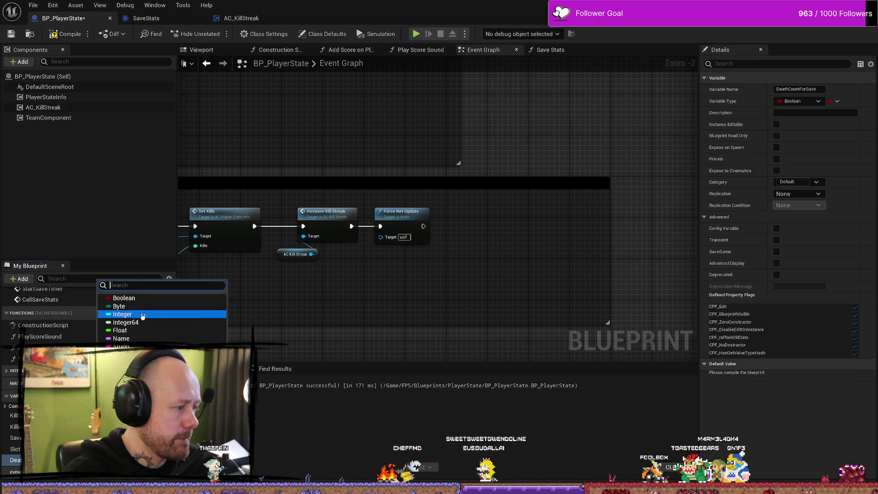
pyautogui.press('Escape')
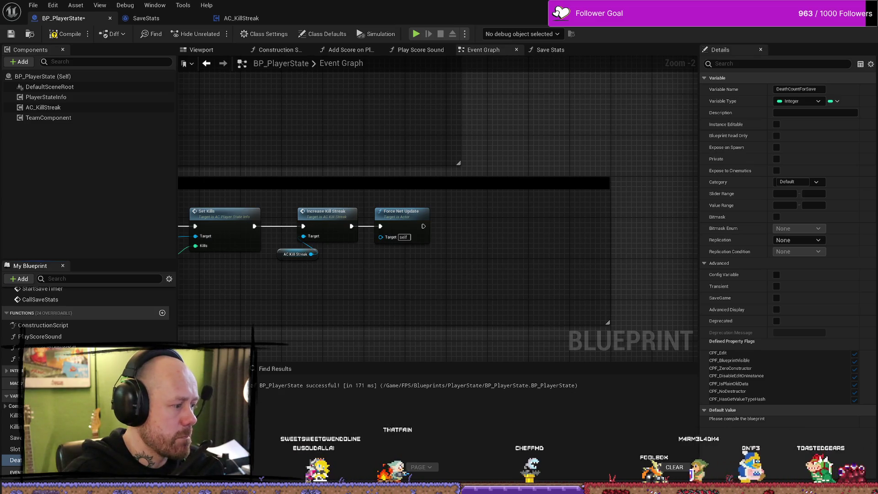
pyautogui.hotkey('ctrl', 'w')
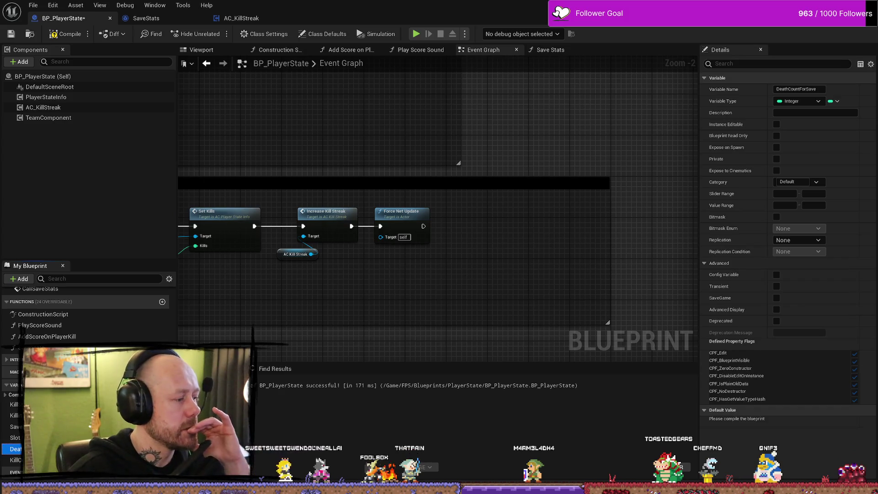
pyautogui.moveTo(486, 259); pyautogui.dragTo(490, 253)
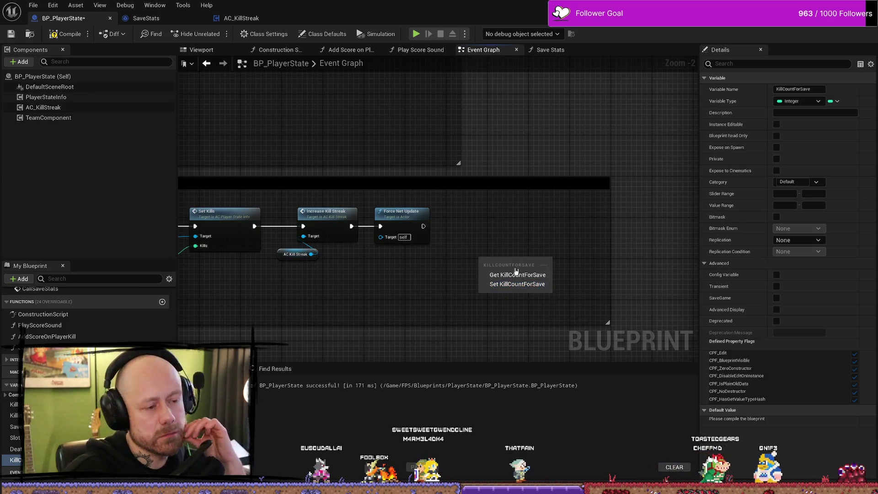
# Step: Place a Set KillCountForSave node and wire it to run after Force Net Update
pyautogui.click(509, 284)
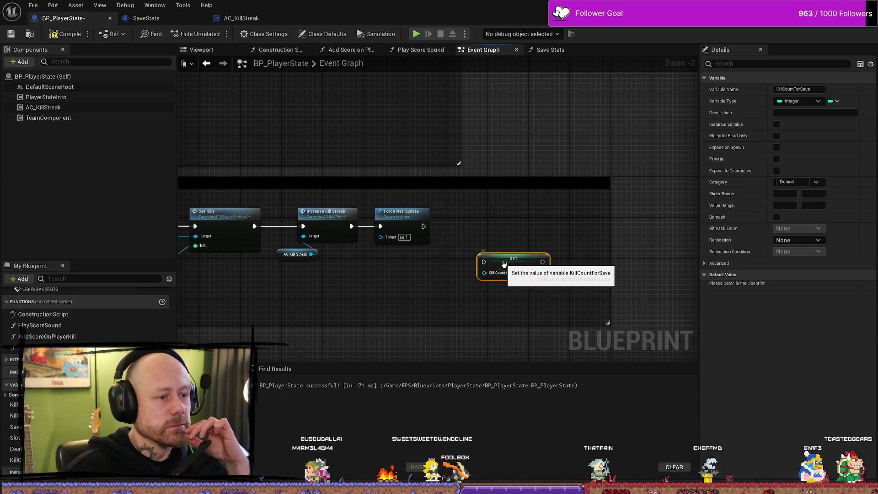
pyautogui.moveTo(511, 256); pyautogui.dragTo(480, 228)
pyautogui.moveTo(422, 227)
pyautogui.mouseDown()
pyautogui.moveTo(531, 227)
pyautogui.moveTo(514, 227)
pyautogui.mouseUp()
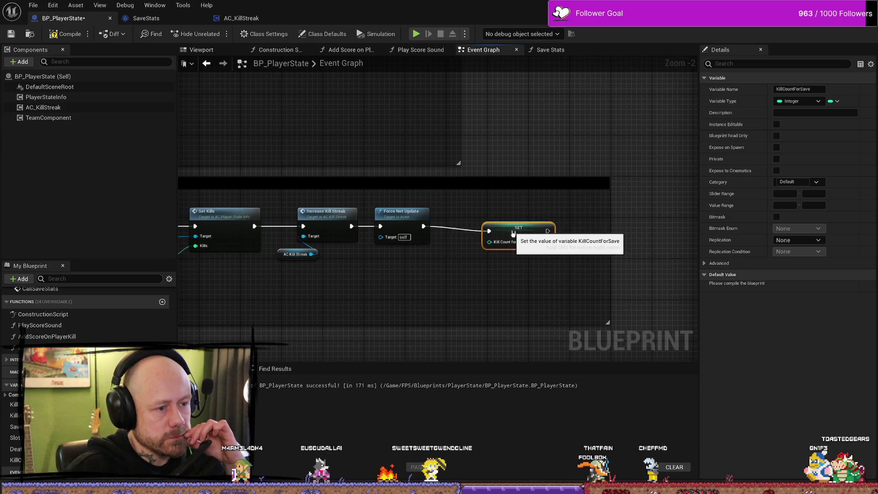
pyautogui.moveTo(330, 298); pyautogui.dragTo(582, 291)
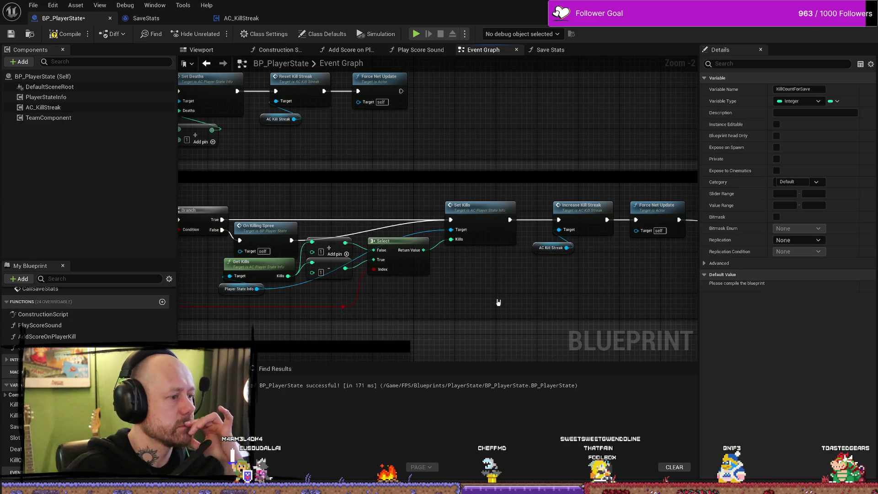
pyautogui.moveTo(586, 314); pyautogui.dragTo(489, 301)
pyautogui.moveTo(512, 215); pyautogui.dragTo(533, 215)
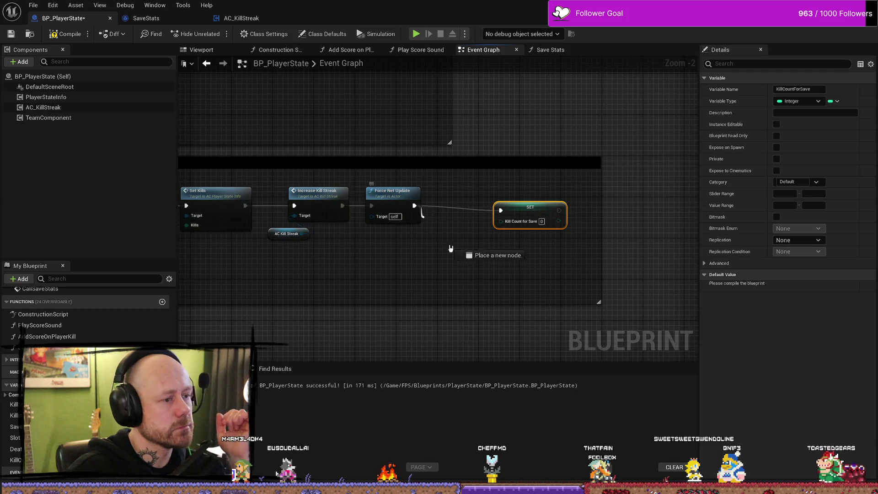
pyautogui.moveTo(450, 248); pyautogui.dragTo(451, 248)
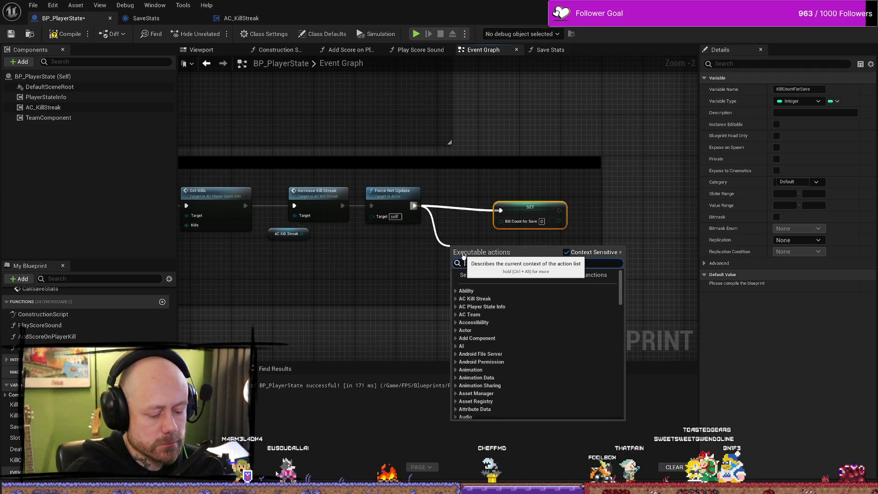
# Step: Add an Add (+) node and wire its result into Set Kill Count for Save
pyautogui.write('+')
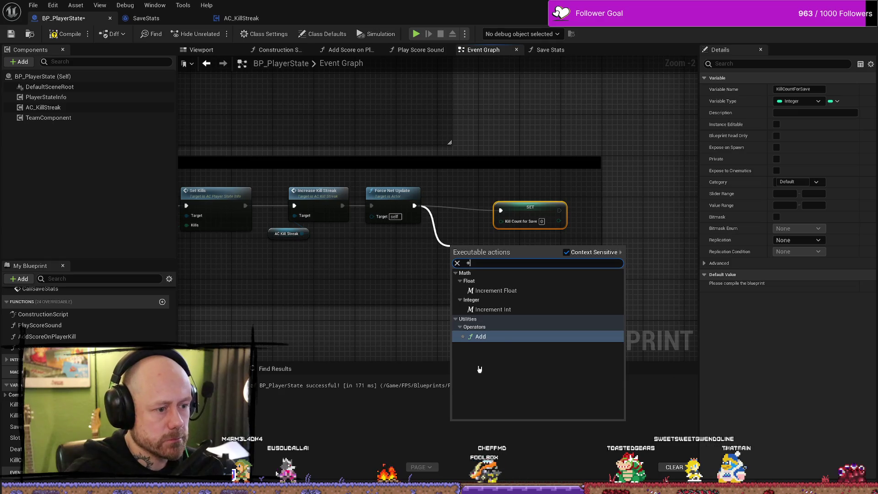
pyautogui.click(505, 336)
pyautogui.moveTo(471, 255); pyautogui.dragTo(456, 255)
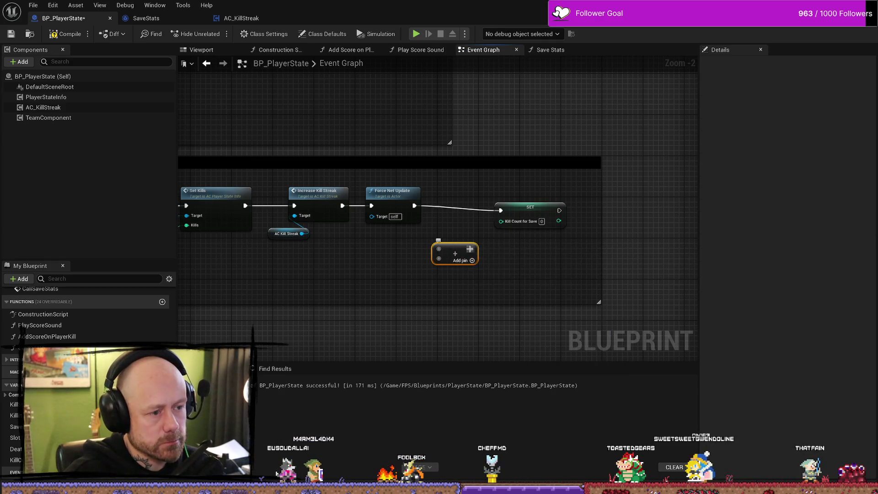
pyautogui.moveTo(501, 221); pyautogui.dragTo(483, 250)
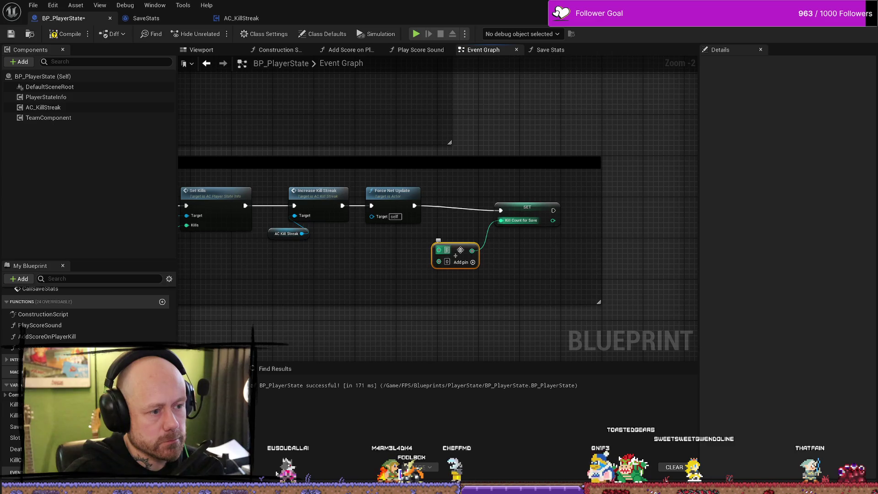
pyautogui.moveTo(421, 304)
pyautogui.mouseDown()
pyautogui.moveTo(697, 286)
pyautogui.moveTo(568, 289)
pyautogui.moveTo(615, 302)
pyautogui.moveTo(454, 306)
pyautogui.mouseUp()
# Step: Add a Kill Count for Save getter and connect it to the Add node's top input
pyautogui.rightClick(352, 278)
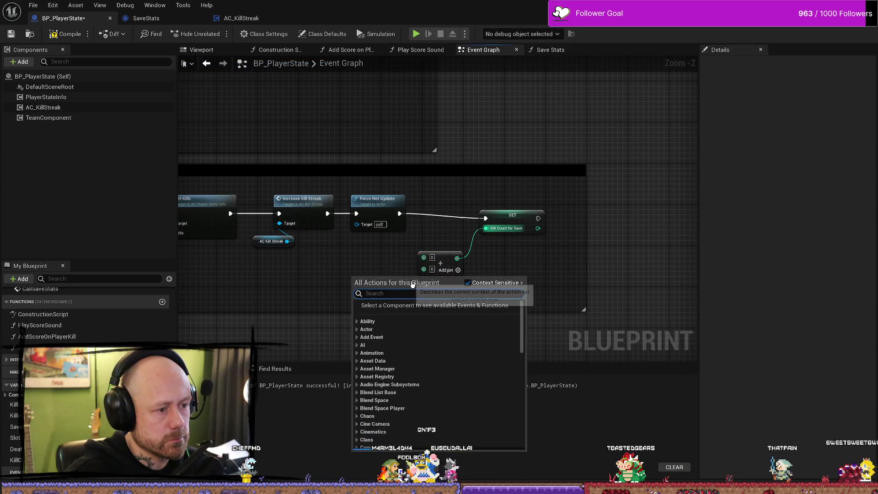
pyautogui.write('kill co')
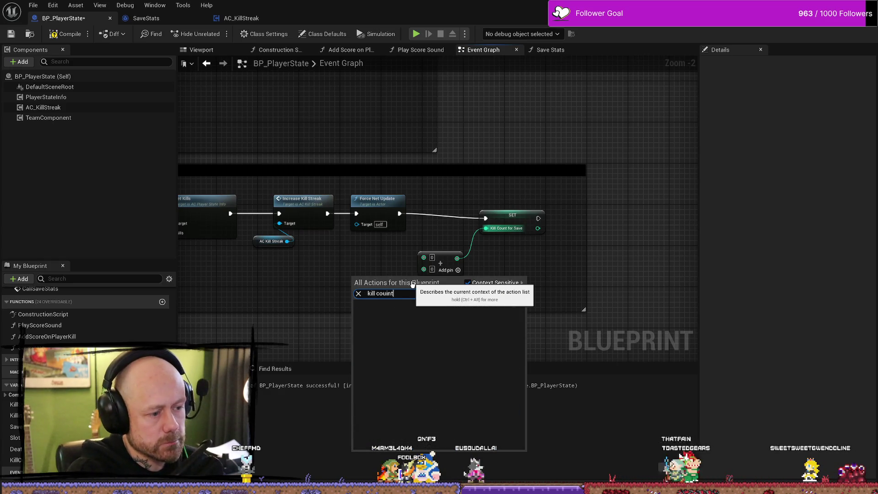
pyautogui.write('u')
pyautogui.press('Return')
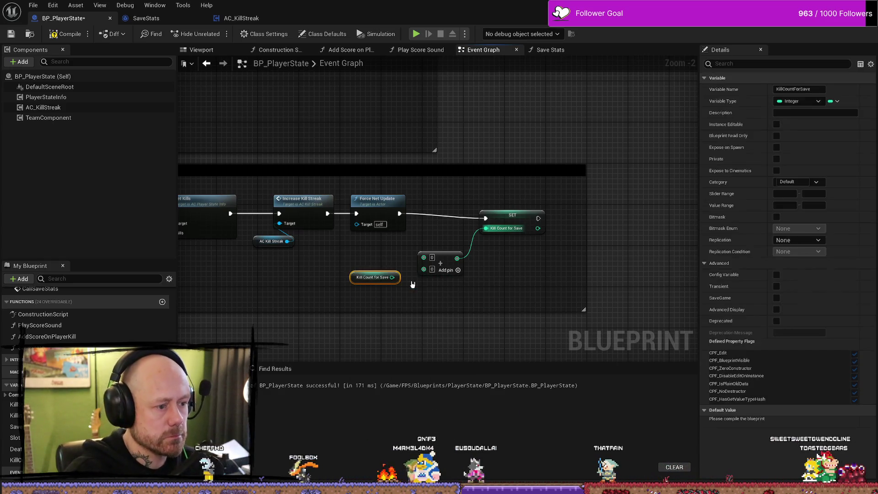
pyautogui.moveTo(392, 277); pyautogui.dragTo(423, 257)
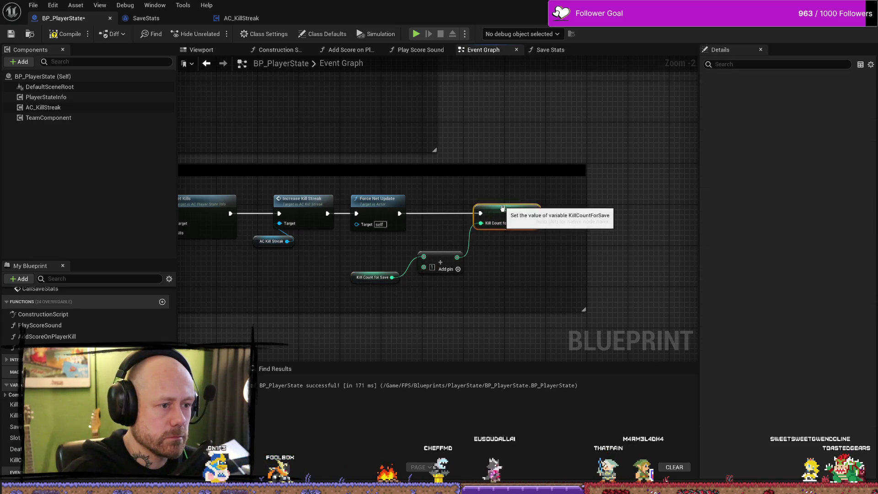
# Step: Tidy the SET, Add and getter nodes, with the getter placed directly under the Add node
pyautogui.moveTo(503, 217); pyautogui.dragTo(483, 212)
pyautogui.click(441, 257)
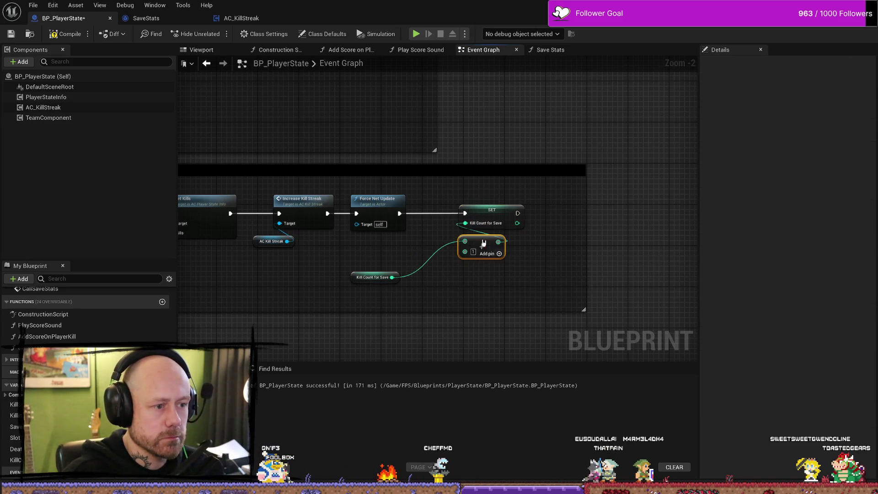
pyautogui.click(373, 277)
pyautogui.moveTo(372, 277)
pyautogui.mouseDown()
pyautogui.moveTo(477, 266)
pyautogui.moveTo(473, 281)
pyautogui.mouseUp()
pyautogui.moveTo(493, 191); pyautogui.dragTo(486, 289)
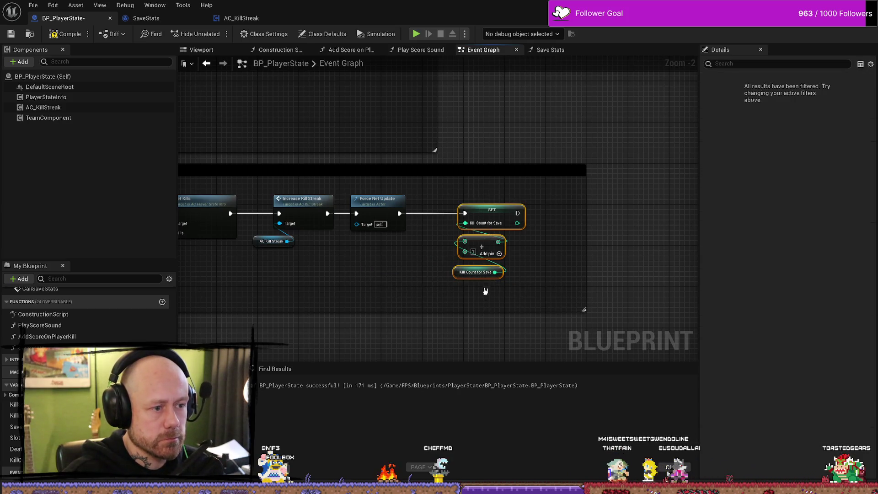
pyautogui.click(544, 235)
pyautogui.scroll(-2, 531, 237)
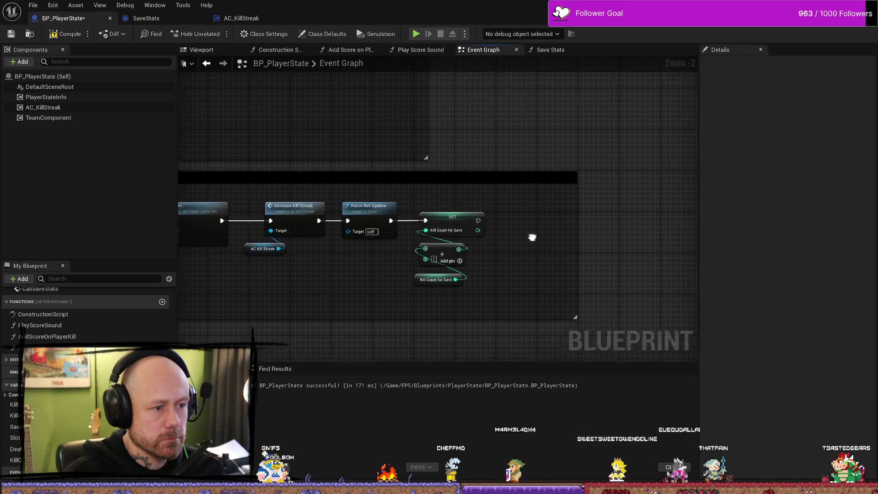
pyautogui.moveTo(502, 110); pyautogui.dragTo(494, 235)
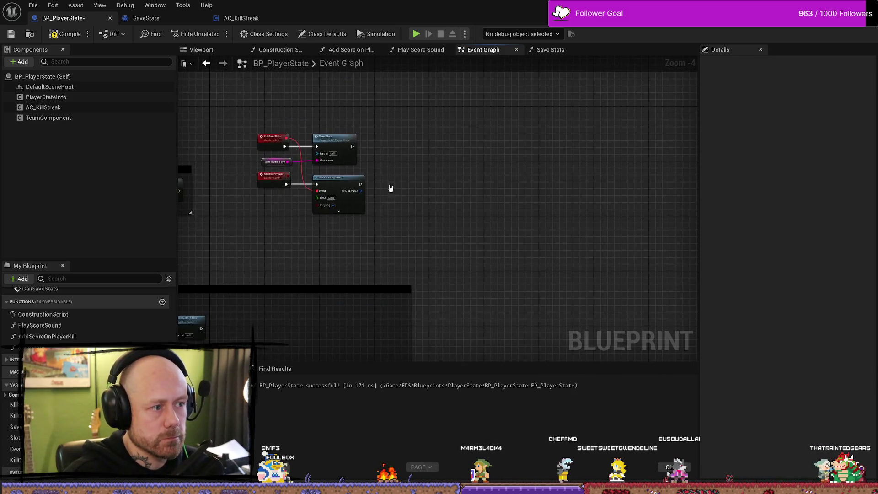
# Step: Add a Set Kill Count for Save node, value 0, after Save Stats' execution output
pyautogui.scroll(3, 388, 190)
pyautogui.moveTo(545, 157); pyautogui.dragTo(510, 172)
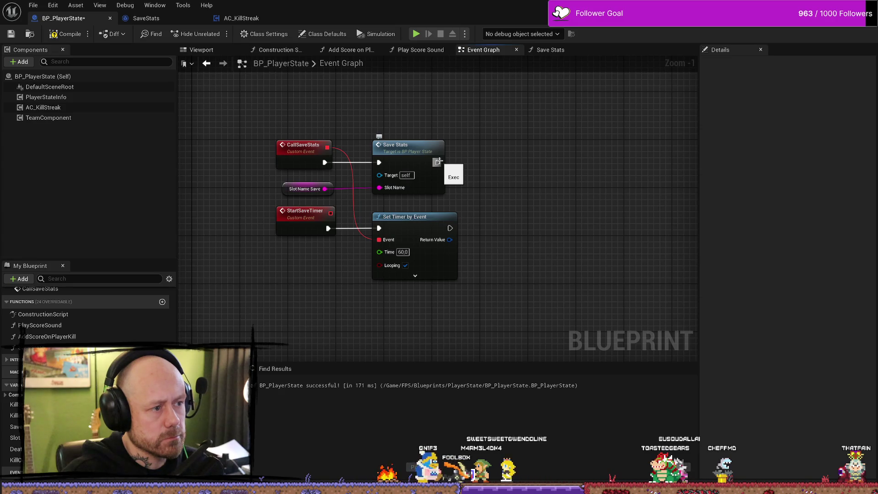
pyautogui.moveTo(437, 161); pyautogui.dragTo(521, 162)
pyautogui.moveTo(441, 144); pyautogui.dragTo(384, 142)
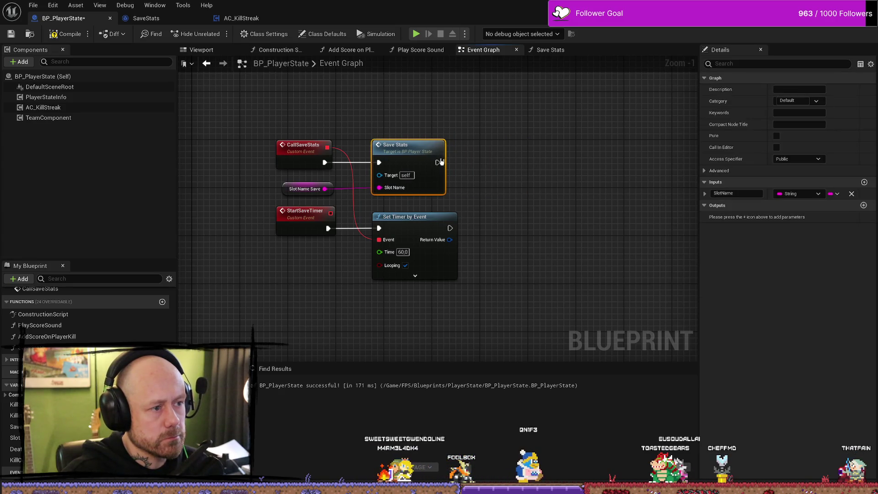
pyautogui.moveTo(440, 161)
pyautogui.mouseDown()
pyautogui.moveTo(509, 167)
pyautogui.moveTo(485, 163)
pyautogui.mouseUp()
pyautogui.write('kill')
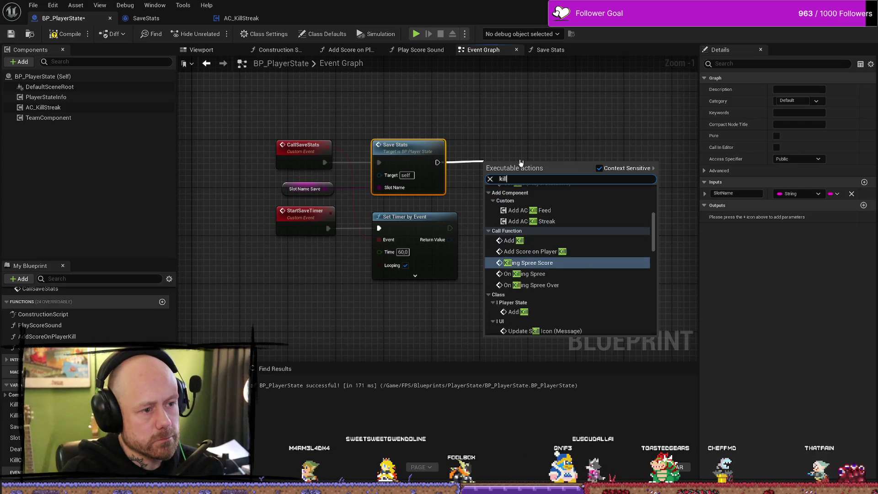
pyautogui.write(' coiunt')
pyautogui.write('u')
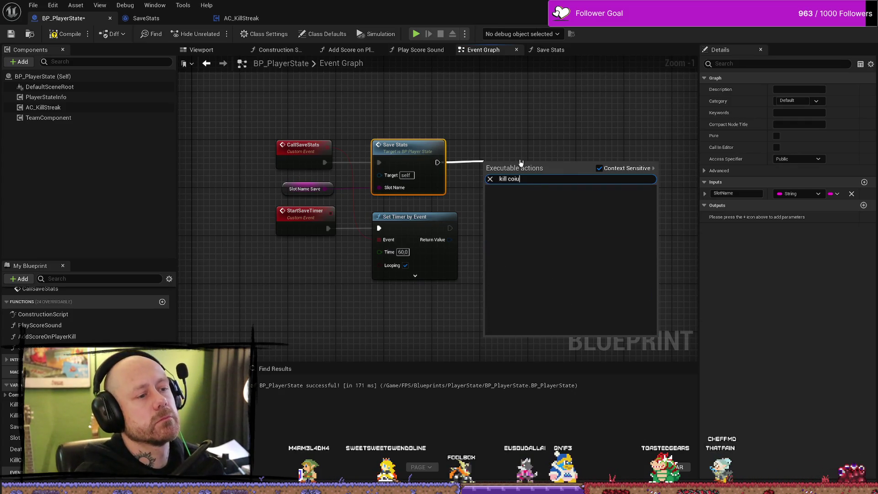
pyautogui.press('BackSpace')
pyautogui.press('BackSpace')
pyautogui.write('oun')
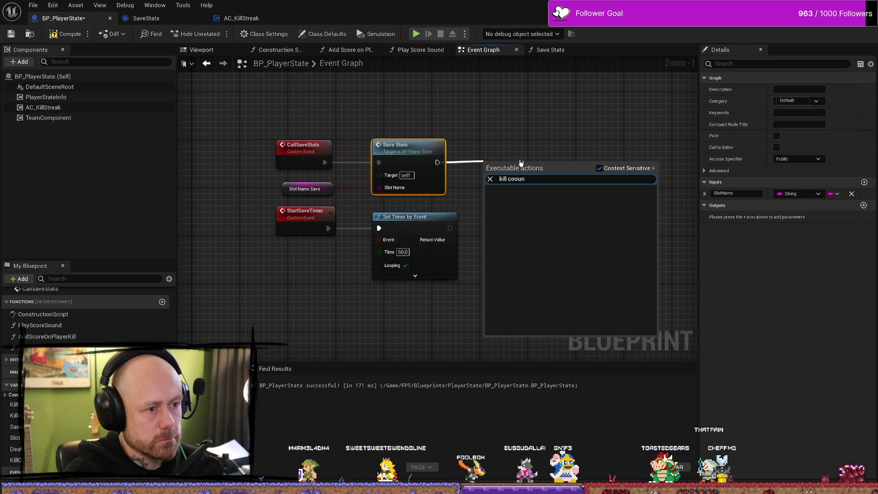
pyautogui.press('BackSpace')
pyautogui.press('BackSpace')
pyautogui.press('BackSpace')
pyautogui.write('unt')
pyautogui.press('Return')
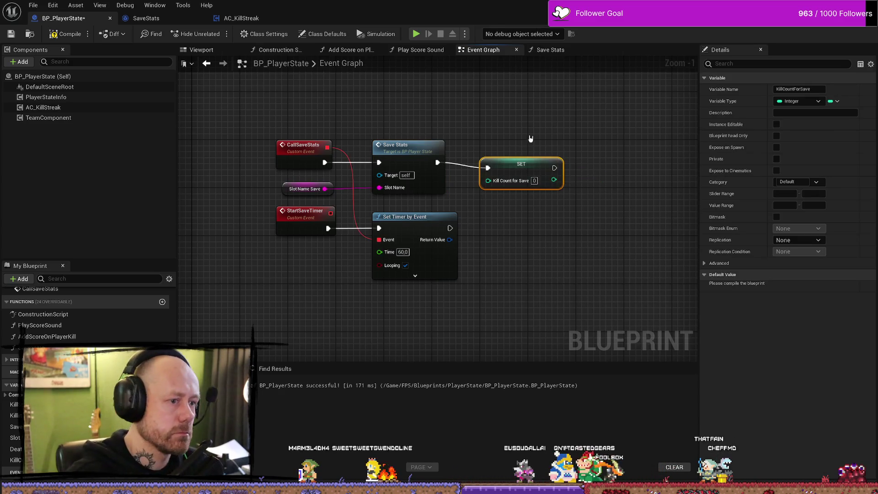
# Step: Move the SET node beside Save Stats and open the Save Stats function graph
pyautogui.moveTo(498, 162); pyautogui.dragTo(474, 156)
pyautogui.click(544, 152)
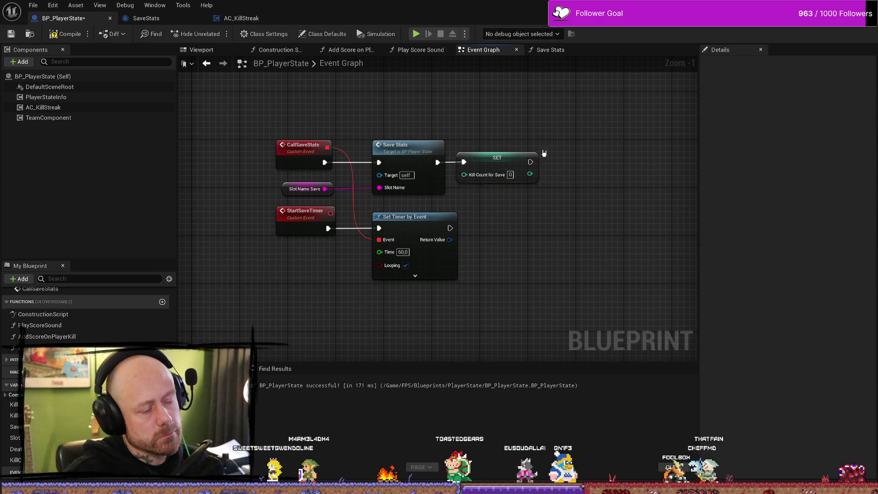
pyautogui.doubleClick(412, 149)
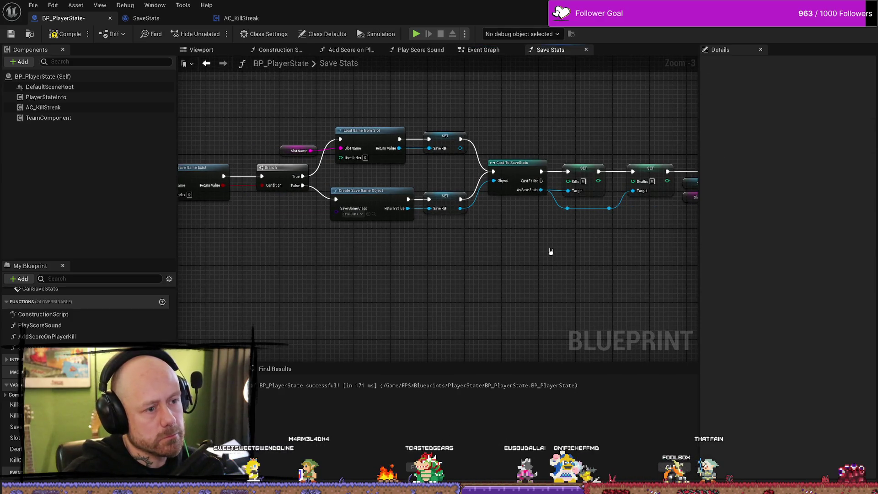
# Step: In Save Stats, add a Kill Count for Save getter, compile, and wire it into the Kills value
pyautogui.moveTo(550, 251); pyautogui.dragTo(364, 276)
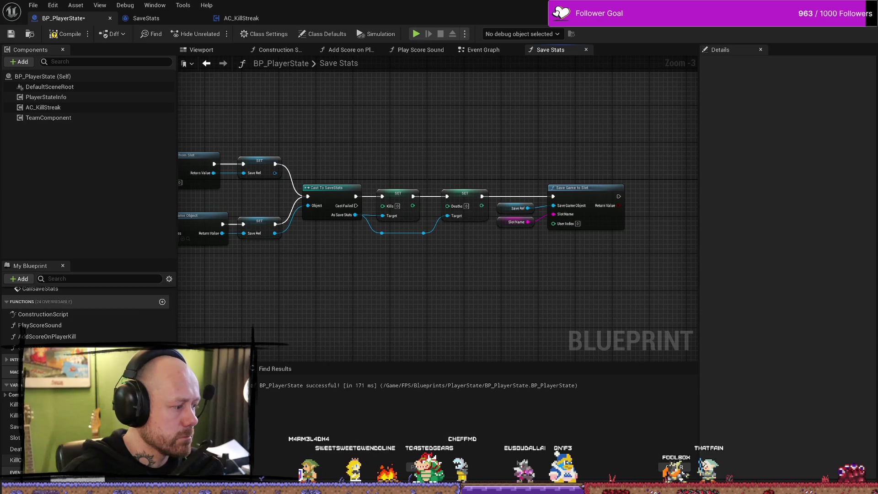
pyautogui.moveTo(16, 460)
pyautogui.mouseDown()
pyautogui.moveTo(403, 291)
pyautogui.moveTo(455, 240)
pyautogui.moveTo(450, 205)
pyautogui.moveTo(382, 205)
pyautogui.mouseUp()
pyautogui.click(439, 303)
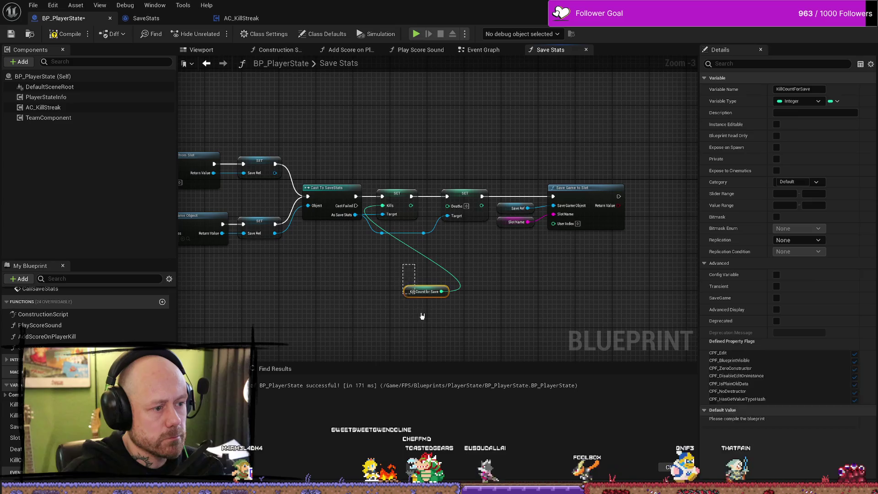
pyautogui.moveTo(423, 292); pyautogui.dragTo(382, 245)
pyautogui.click(465, 292)
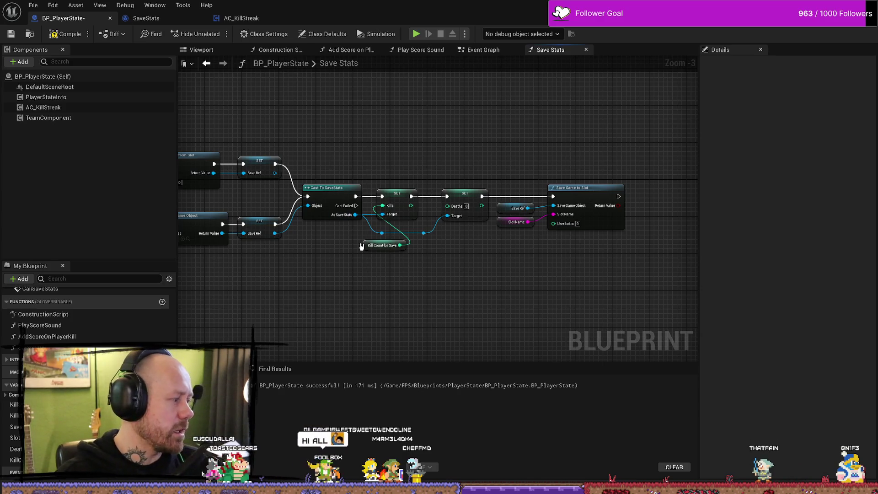
pyautogui.click(68, 34)
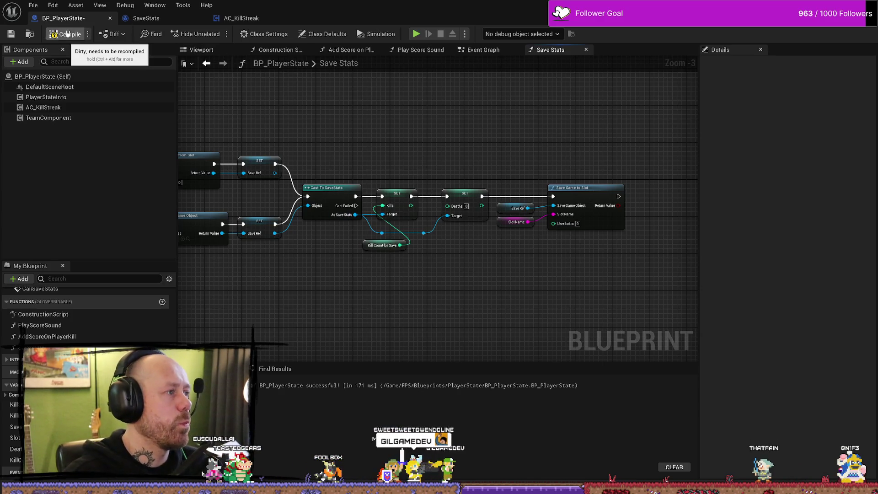
pyautogui.click(11, 34)
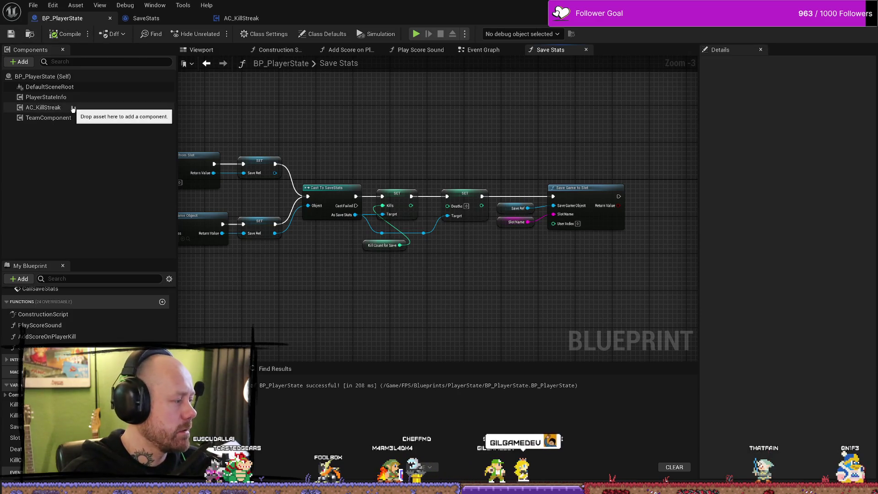
pyautogui.moveTo(364, 247)
pyautogui.mouseDown()
pyautogui.moveTo(368, 160)
pyautogui.moveTo(373, 181)
pyautogui.mouseUp()
pyautogui.click(455, 175)
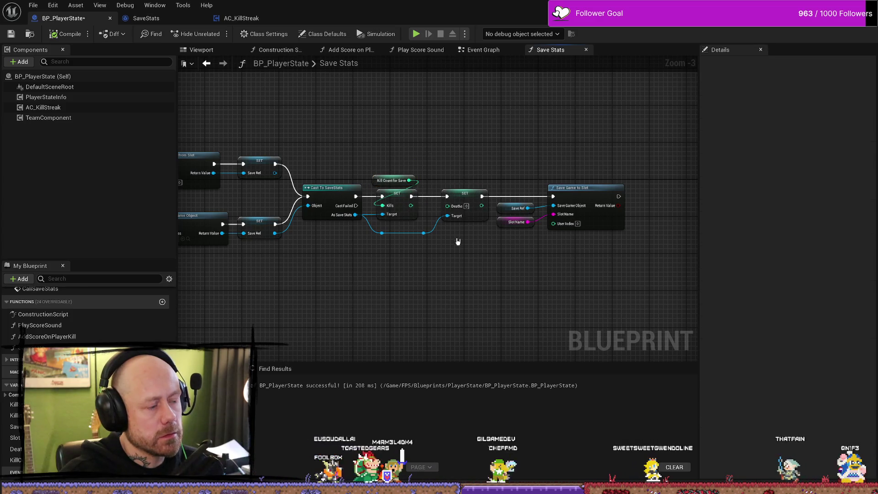
# Step: Save BP_PlayerState with Ctrl+S and go back to its Event Graph
pyautogui.moveTo(386, 314)
pyautogui.mouseDown()
pyautogui.moveTo(492, 321)
pyautogui.moveTo(594, 311)
pyautogui.moveTo(548, 300)
pyautogui.moveTo(410, 308)
pyautogui.mouseUp()
pyautogui.scroll(3, 410, 307)
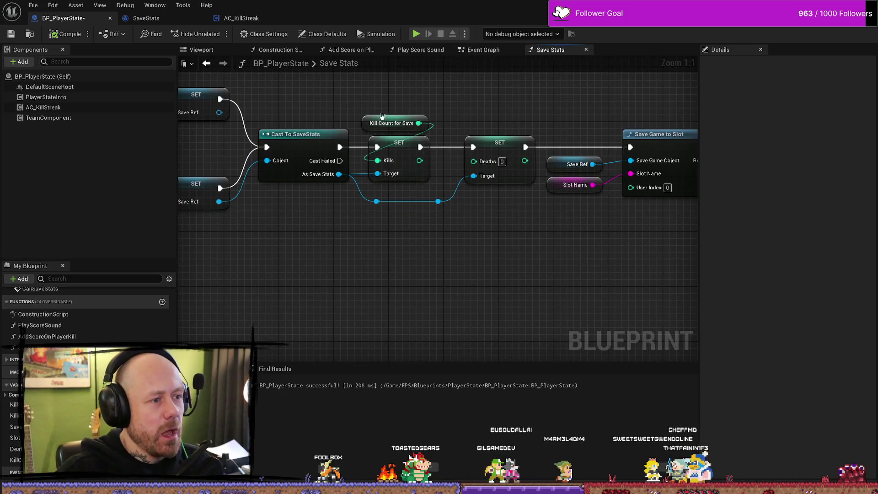
pyautogui.hotkey('ctrl', 's')
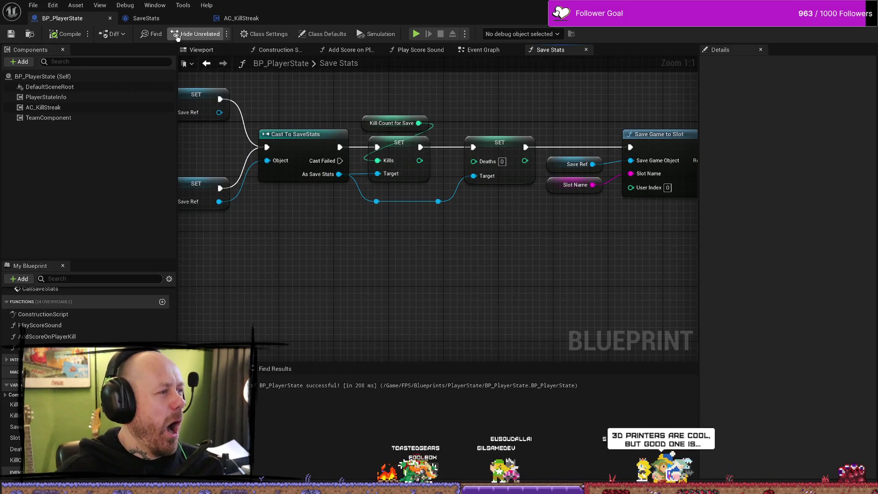
pyautogui.click(246, 20)
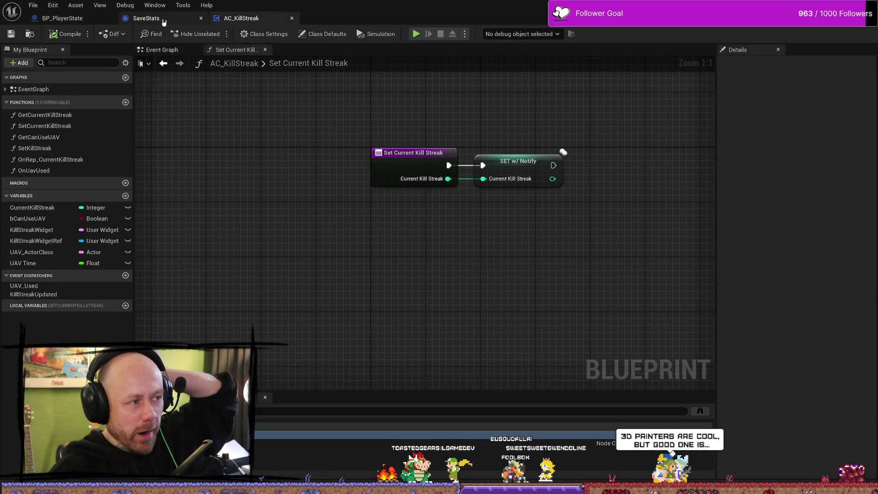
pyautogui.click(146, 19)
pyautogui.click(62, 18)
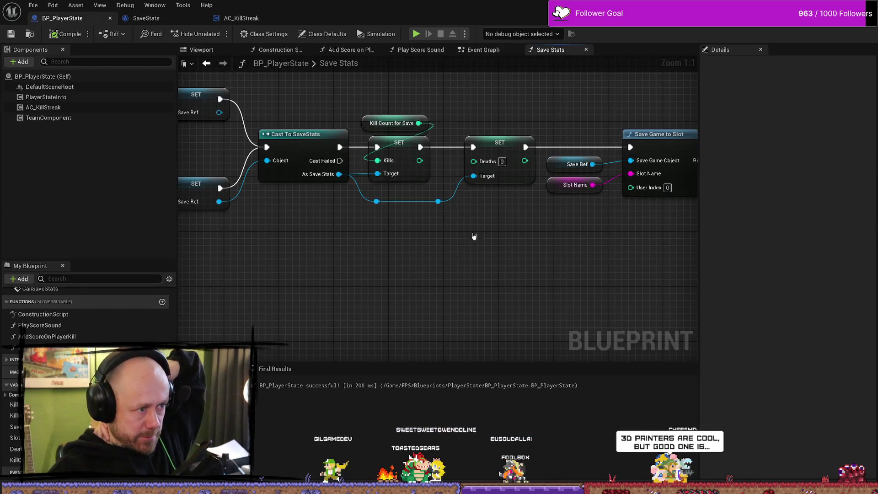
pyautogui.scroll(-5, 473, 285)
pyautogui.scroll(2, 472, 285)
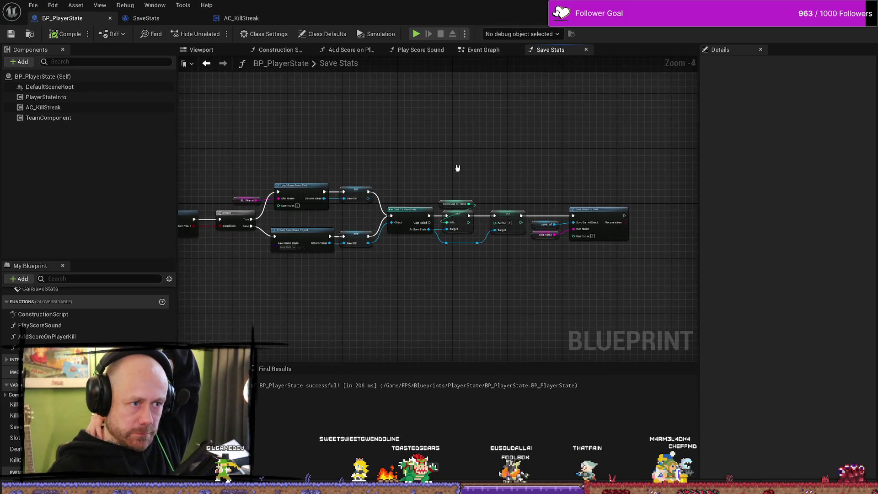
pyautogui.click(484, 50)
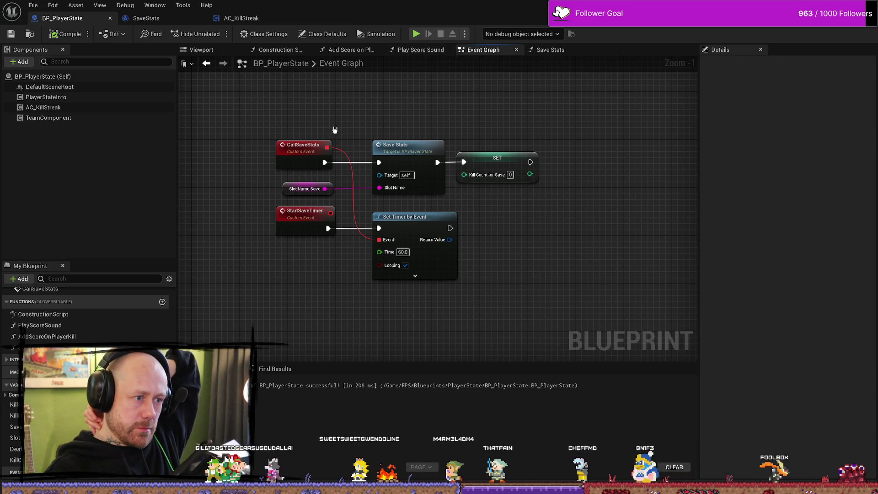
# Step: Add a Print String showing 'Saved' after the SET node and recompile
pyautogui.click(285, 188)
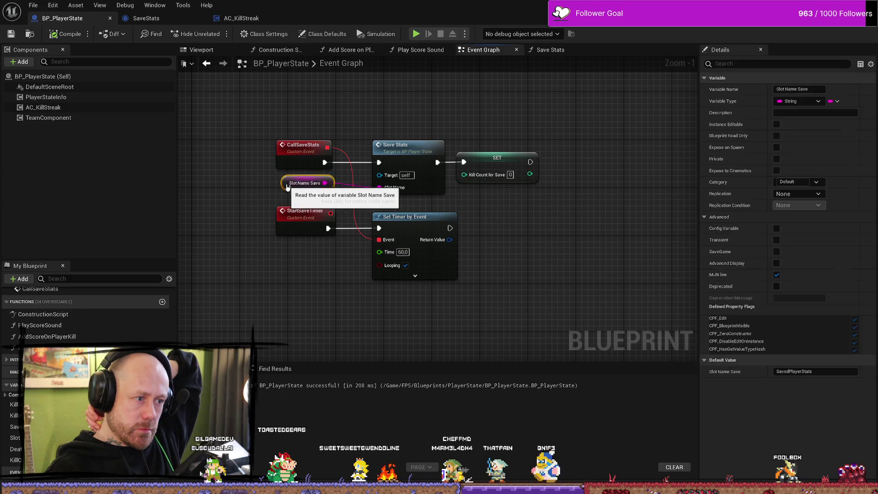
pyautogui.click(272, 153)
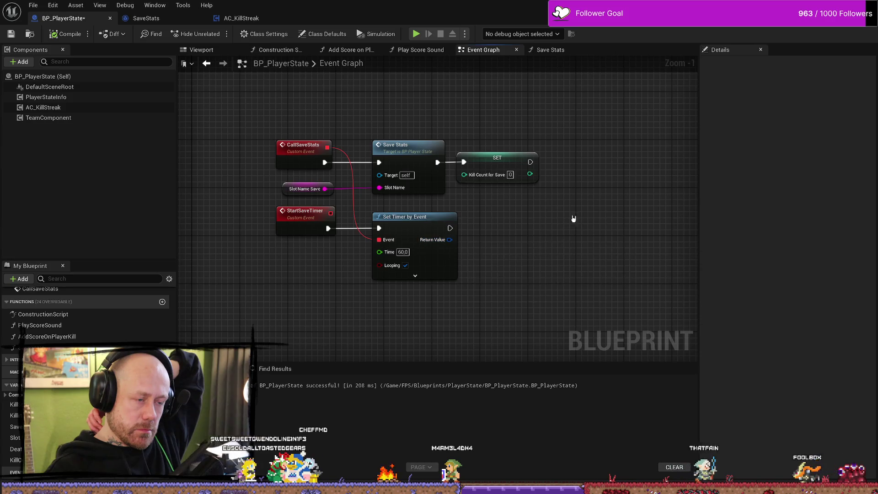
pyautogui.moveTo(573, 219); pyautogui.dragTo(544, 209)
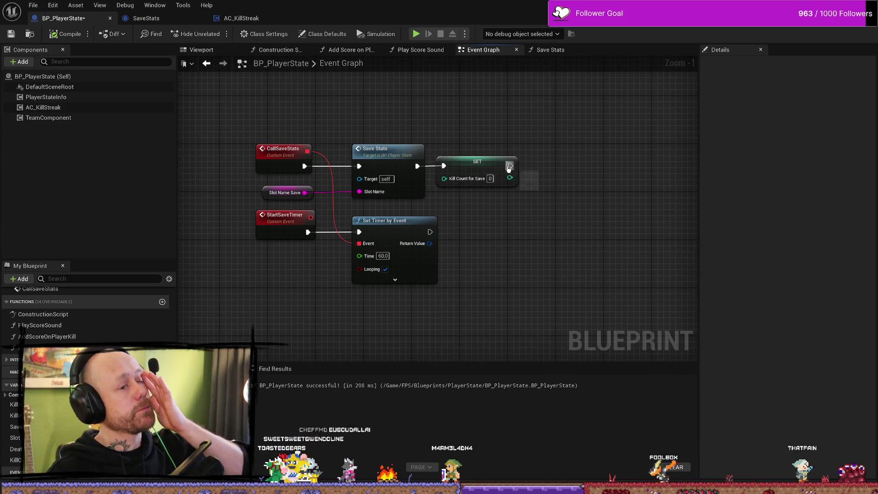
pyautogui.moveTo(510, 166); pyautogui.dragTo(562, 160)
pyautogui.write('print')
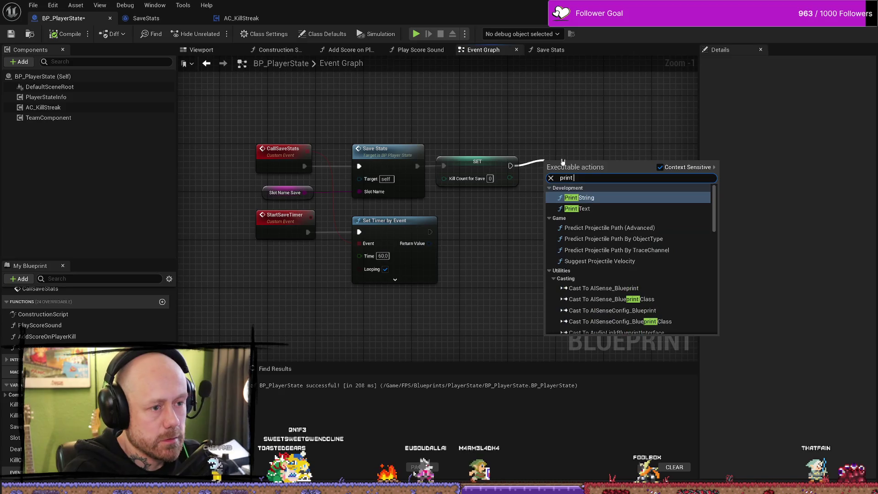
pyautogui.press('Return')
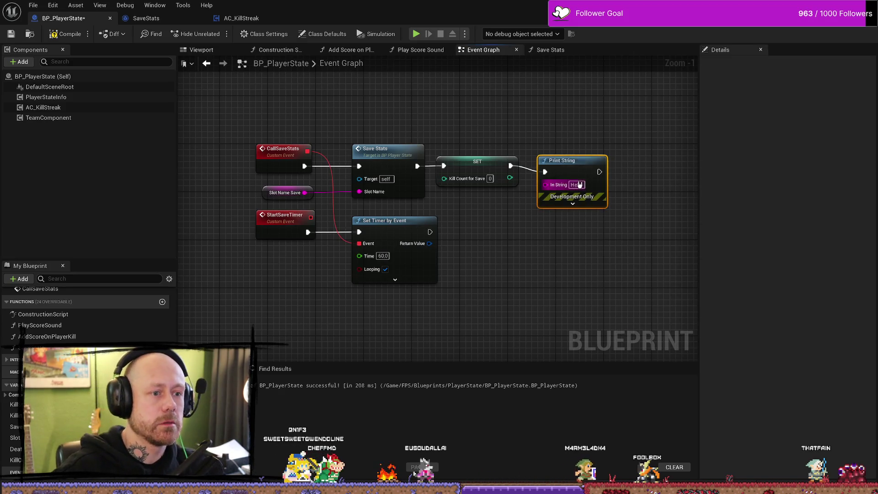
pyautogui.click(577, 185)
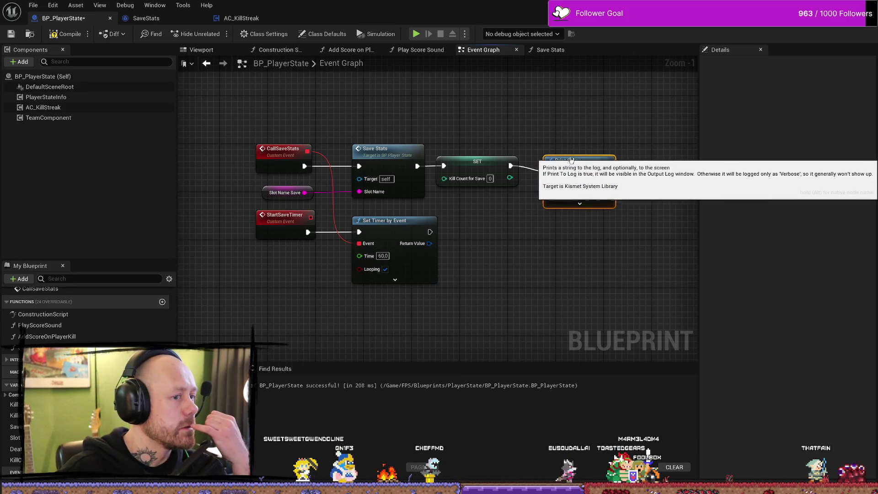
pyautogui.moveTo(562, 159); pyautogui.dragTo(577, 144)
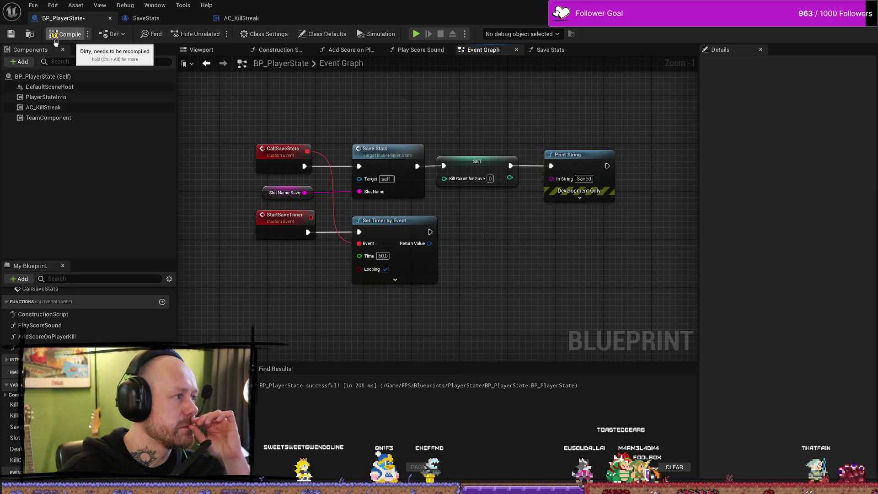
pyautogui.click(73, 34)
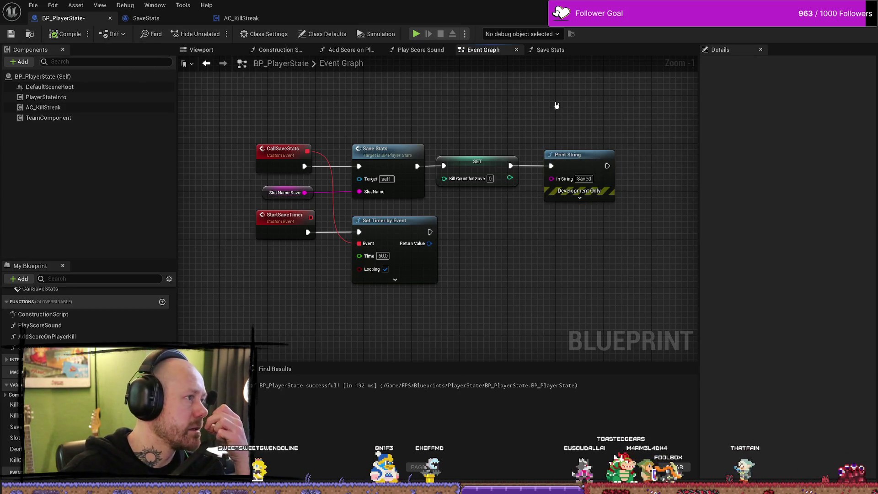
# Step: Chain a second Print String, left at Hello, after the Saved print
pyautogui.moveTo(557, 106); pyautogui.dragTo(384, 108)
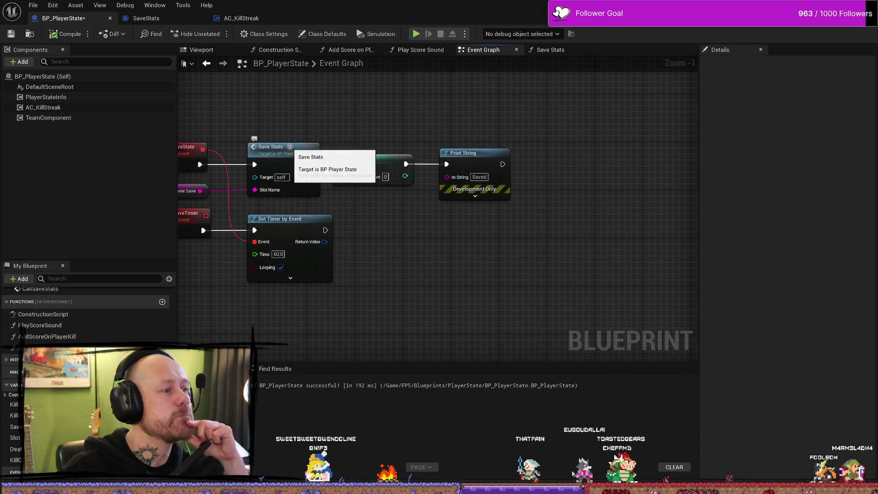
pyautogui.moveTo(557, 143); pyautogui.dragTo(592, 138)
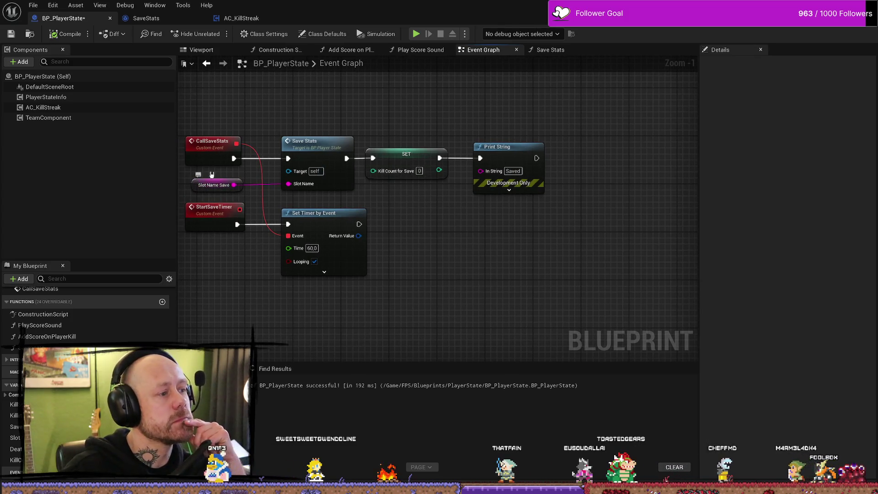
pyautogui.click(306, 140)
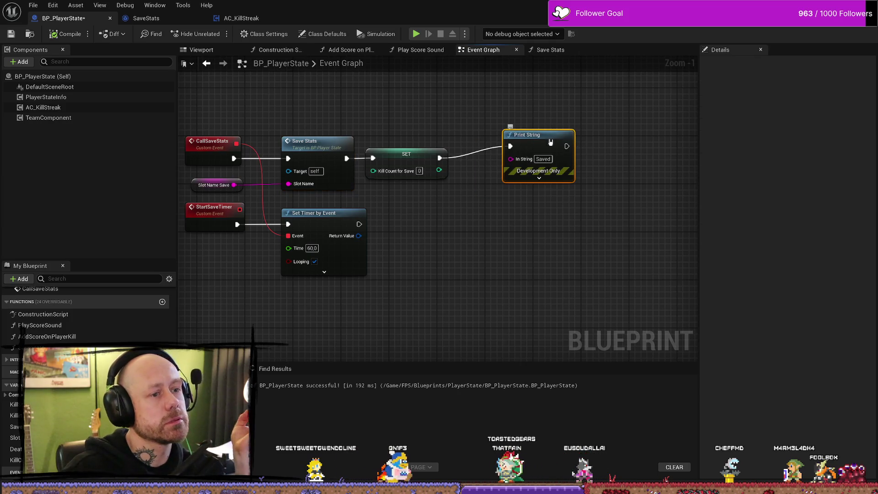
pyautogui.moveTo(551, 142)
pyautogui.mouseDown()
pyautogui.moveTo(514, 154)
pyautogui.moveTo(560, 138)
pyautogui.mouseUp()
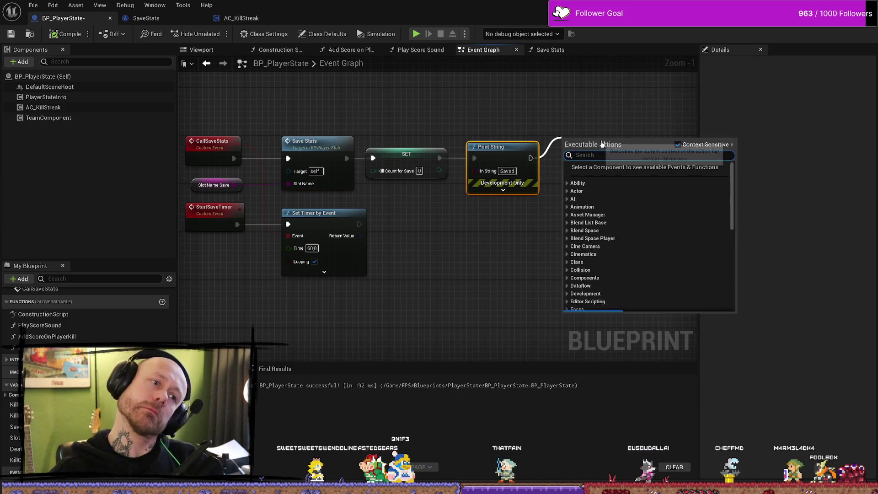
pyautogui.write('print string')
pyautogui.press('Return')
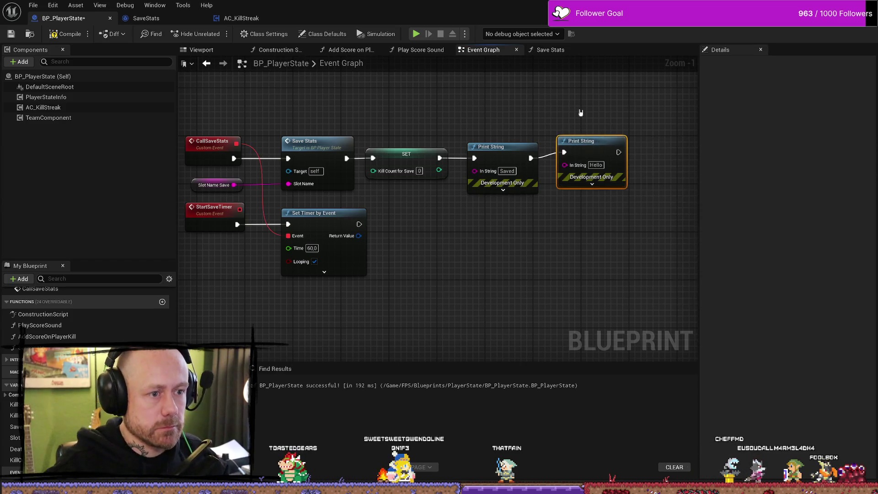
pyautogui.moveTo(586, 141); pyautogui.dragTo(615, 141)
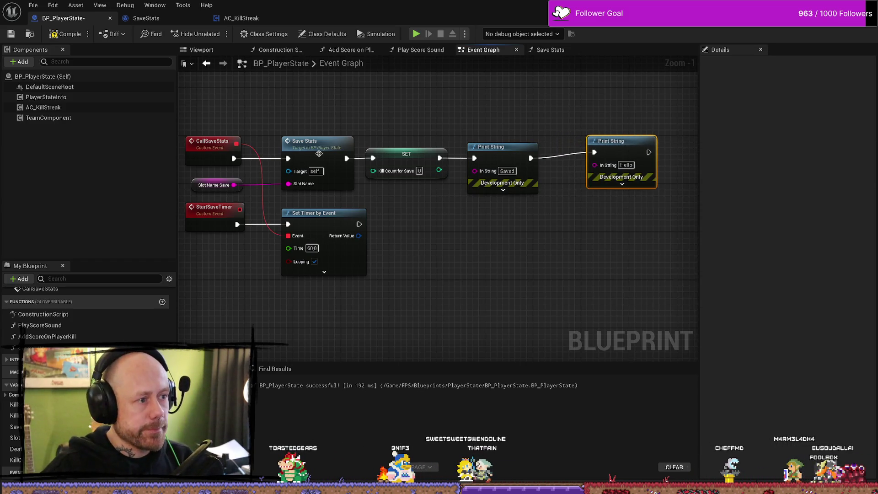
pyautogui.doubleClick(318, 154)
pyautogui.scroll(3, 523, 259)
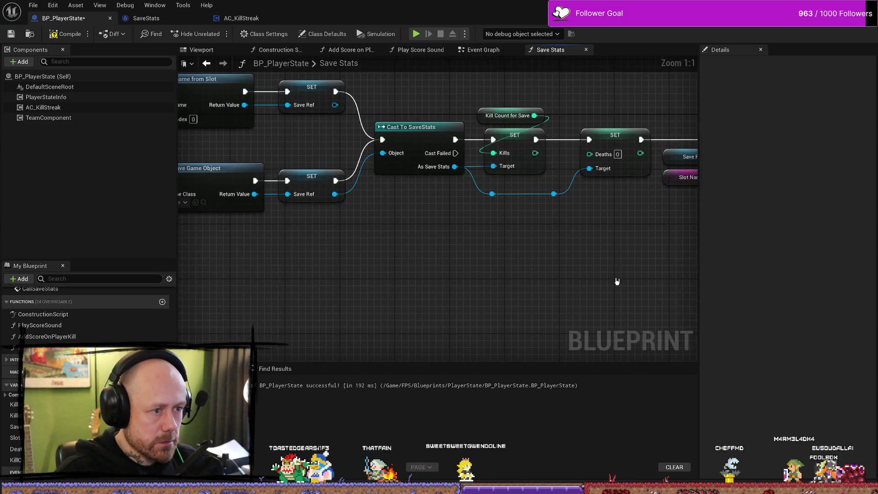
pyautogui.moveTo(531, 240); pyautogui.dragTo(470, 249)
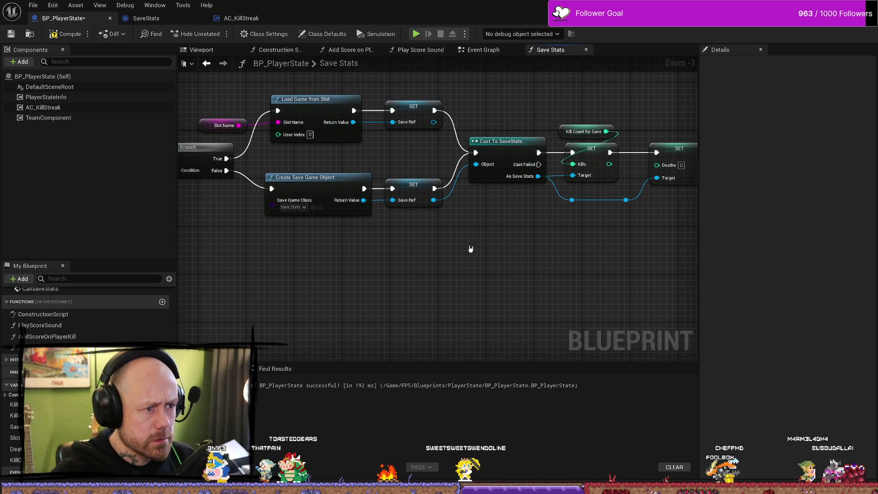
pyautogui.moveTo(487, 282); pyautogui.dragTo(537, 282)
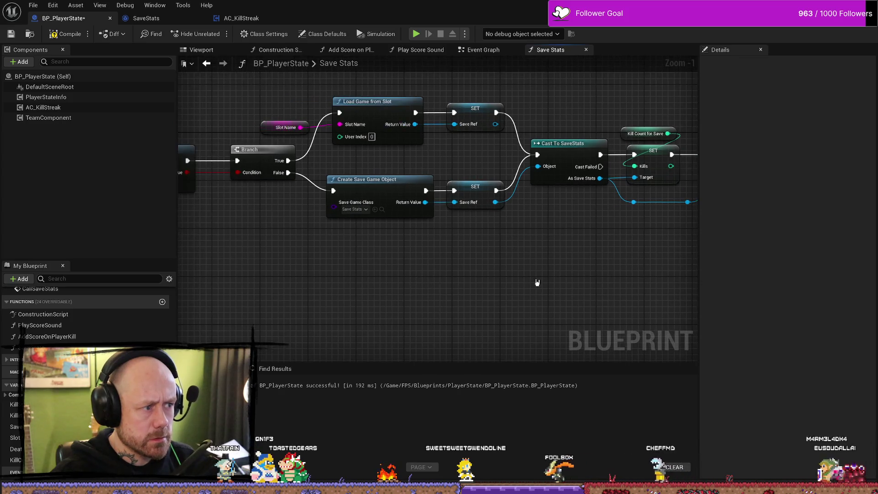
pyautogui.moveTo(322, 287)
pyautogui.mouseDown()
pyautogui.moveTo(566, 286)
pyautogui.moveTo(424, 289)
pyautogui.mouseUp()
pyautogui.moveTo(666, 261)
pyautogui.mouseDown()
pyautogui.moveTo(519, 259)
pyautogui.moveTo(532, 287)
pyautogui.moveTo(467, 297)
pyautogui.mouseUp()
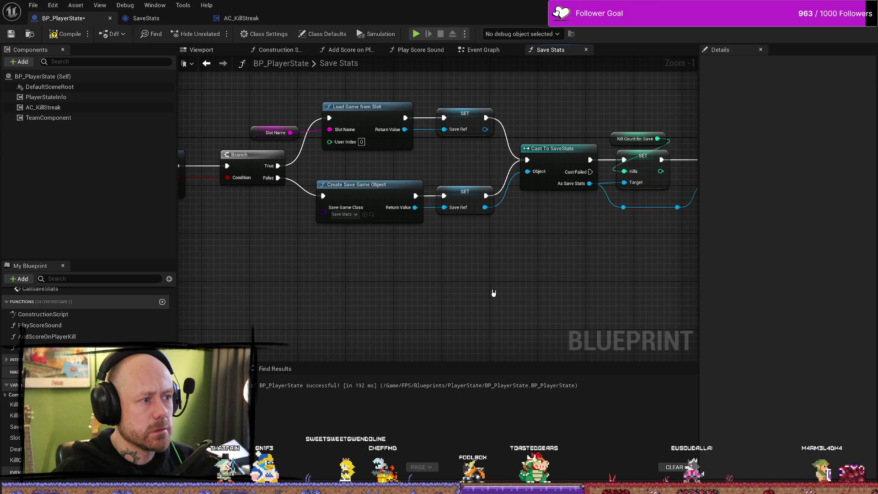
pyautogui.hotkey('ctrl', 'space')
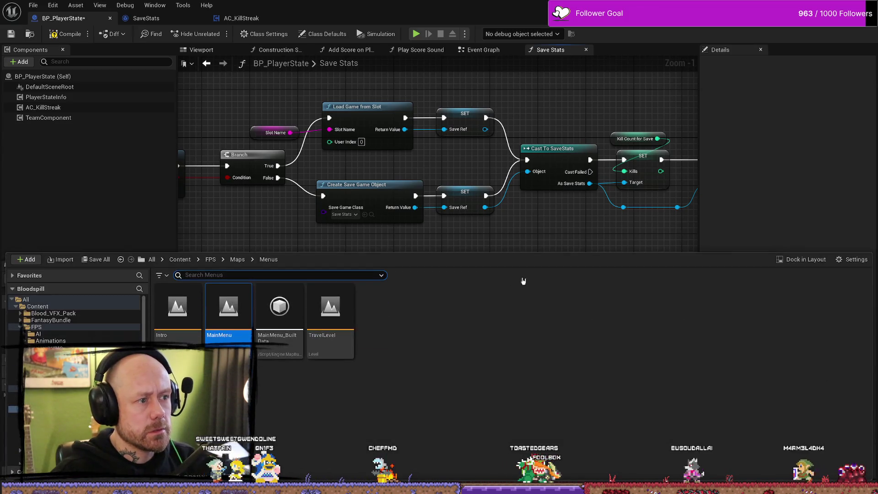
pyautogui.hotkey('ctrl', 'space')
pyautogui.click(483, 49)
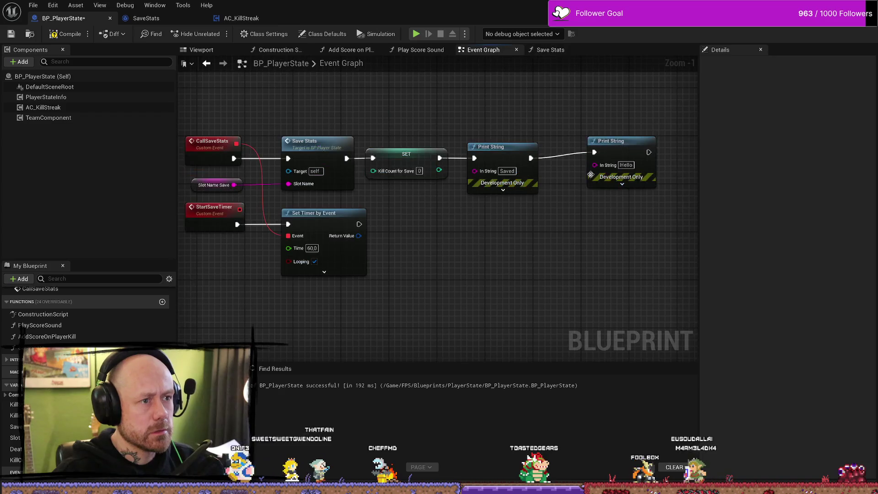
# Step: Insert Load Game from Slot after the Saved print, with Slot Name Save as its slot name
pyautogui.moveTo(666, 156)
pyautogui.mouseDown()
pyautogui.moveTo(528, 178)
pyautogui.moveTo(591, 175)
pyautogui.mouseUp()
pyautogui.moveTo(397, 181); pyautogui.dragTo(445, 125)
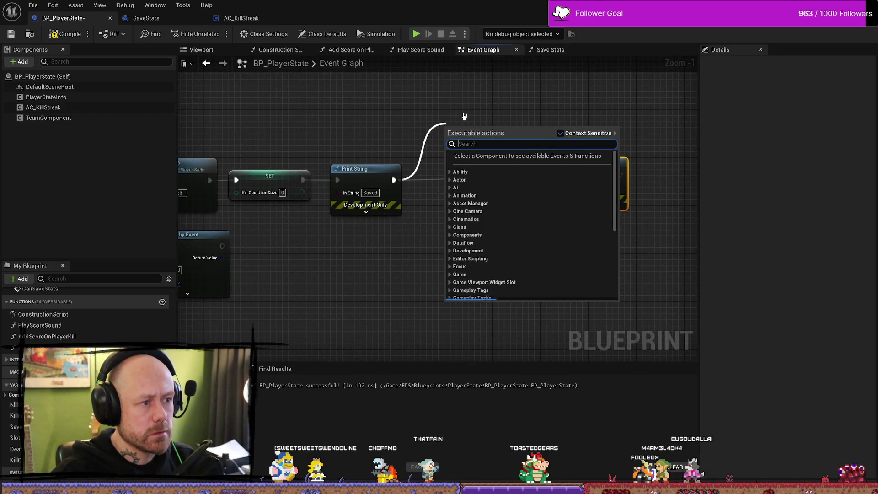
pyautogui.write('load game')
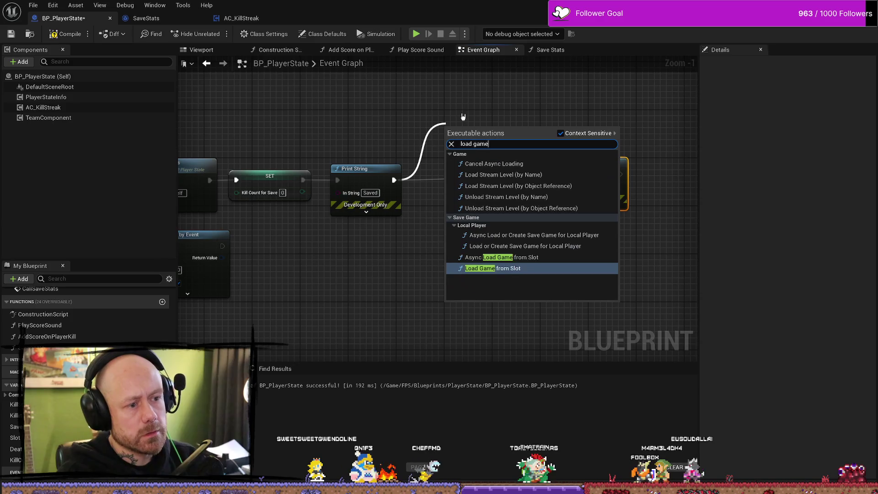
pyautogui.press('Return')
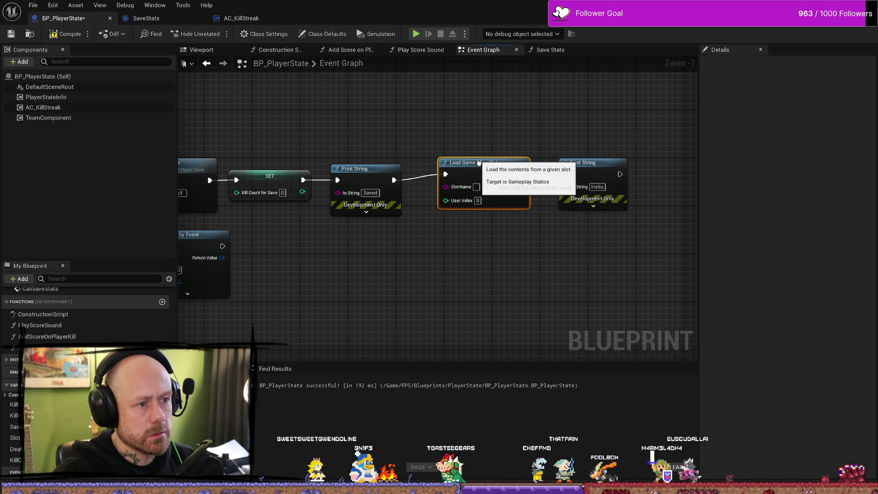
pyautogui.moveTo(309, 209)
pyautogui.mouseDown()
pyautogui.moveTo(413, 247)
pyautogui.moveTo(469, 245)
pyautogui.moveTo(387, 227)
pyautogui.moveTo(442, 227)
pyautogui.mouseUp()
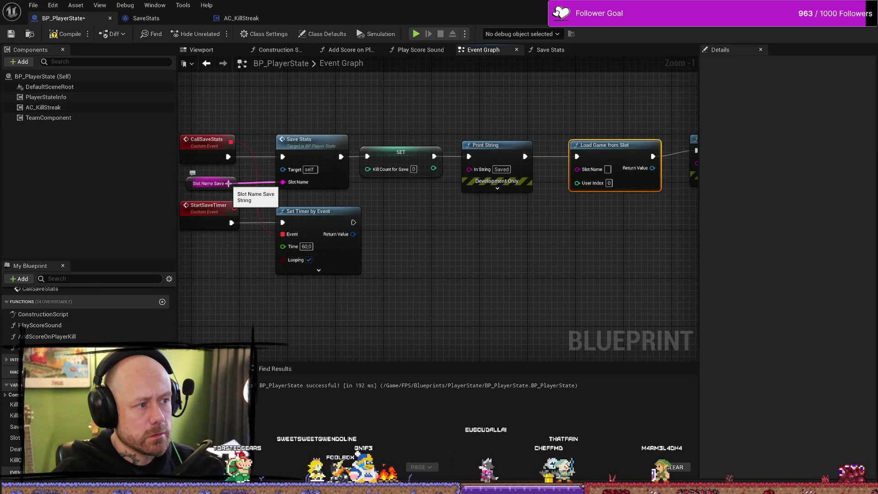
pyautogui.moveTo(228, 184)
pyautogui.mouseDown()
pyautogui.moveTo(646, 233)
pyautogui.moveTo(587, 171)
pyautogui.mouseUp()
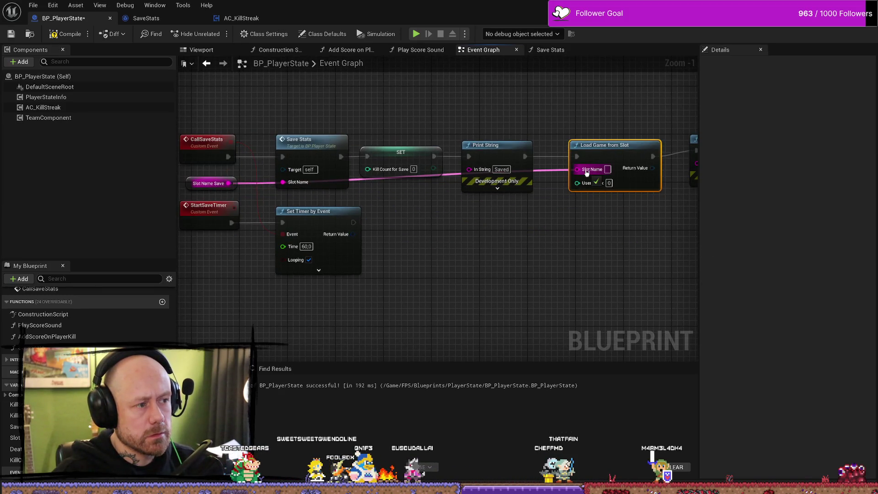
# Step: Move the Hello Print String node further right to make room
pyautogui.moveTo(617, 251); pyautogui.dragTo(399, 260)
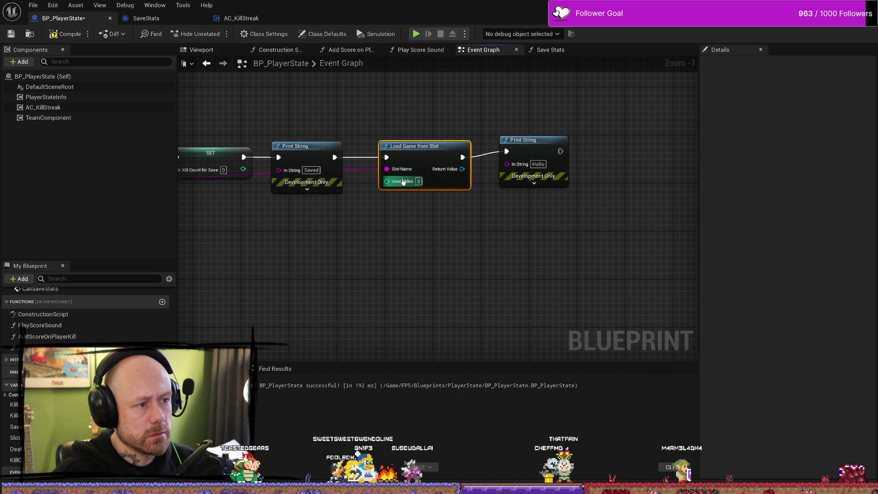
pyautogui.moveTo(357, 213); pyautogui.dragTo(381, 223)
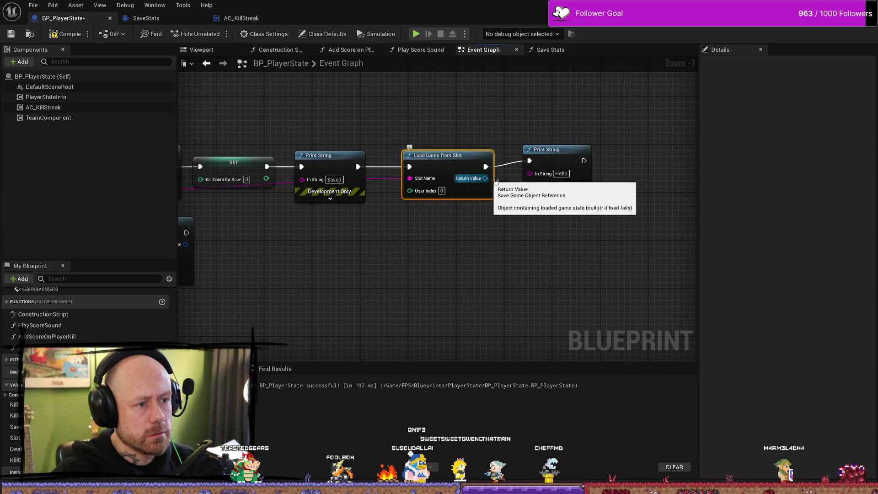
pyautogui.moveTo(561, 155); pyautogui.dragTo(633, 155)
pyautogui.moveTo(580, 215); pyautogui.dragTo(466, 218)
pyautogui.moveTo(409, 220); pyautogui.dragTo(420, 207)
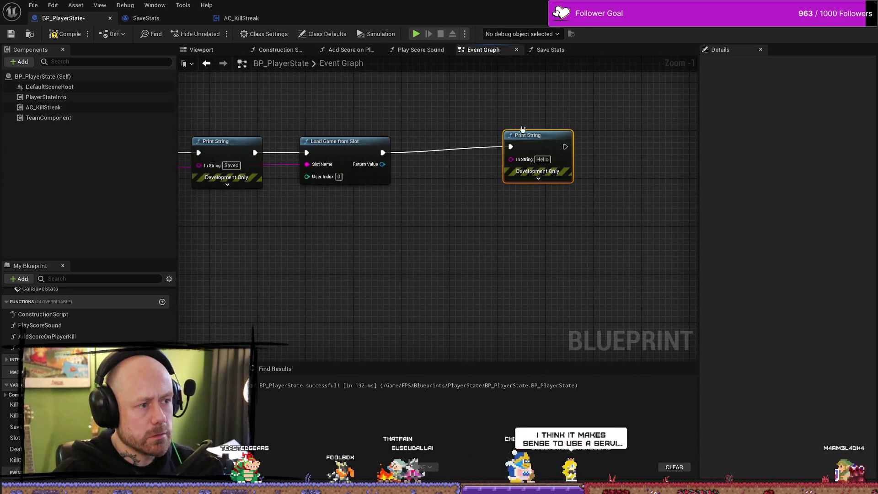
pyautogui.moveTo(526, 136); pyautogui.dragTo(556, 135)
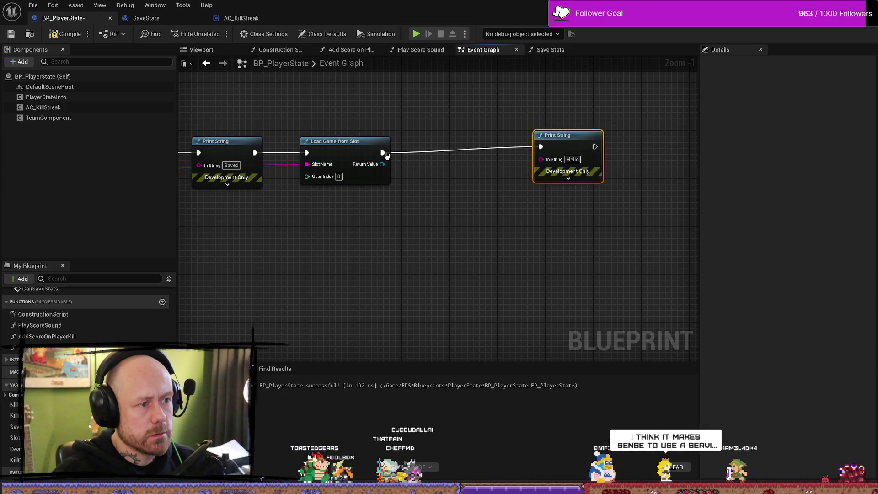
# Step: Search 'cast to' from Load Game's output, cancel without a node, and open Save Stats
pyautogui.moveTo(383, 152); pyautogui.dragTo(432, 176)
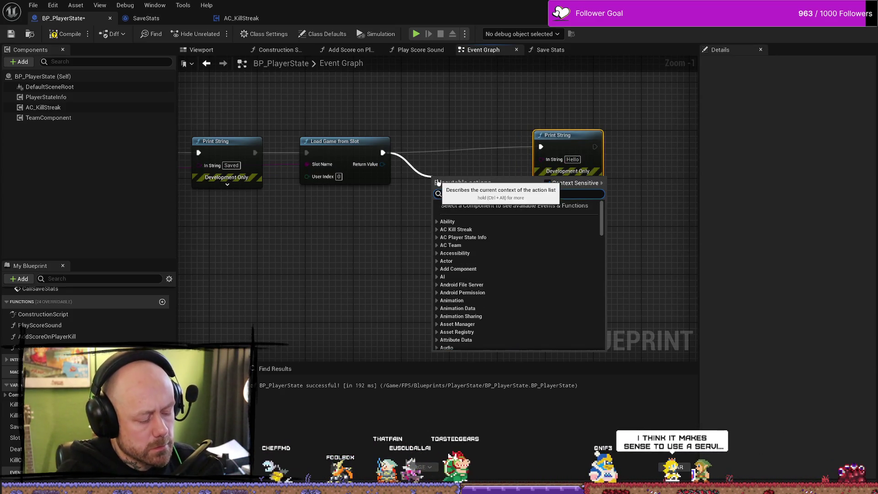
pyautogui.write('cast toi')
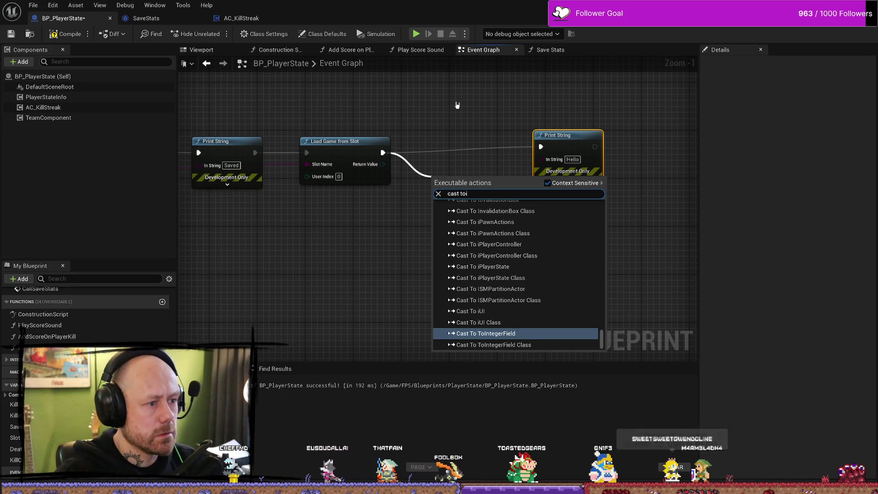
pyautogui.press('BackSpace')
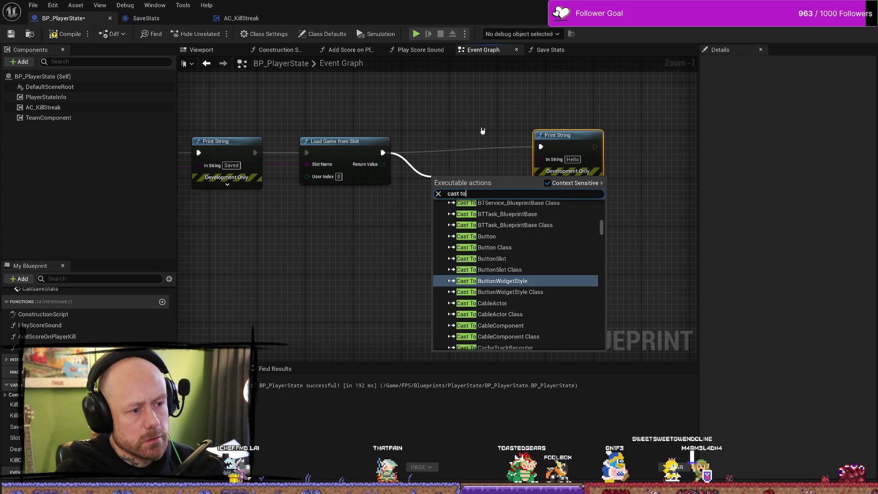
pyautogui.press('Escape')
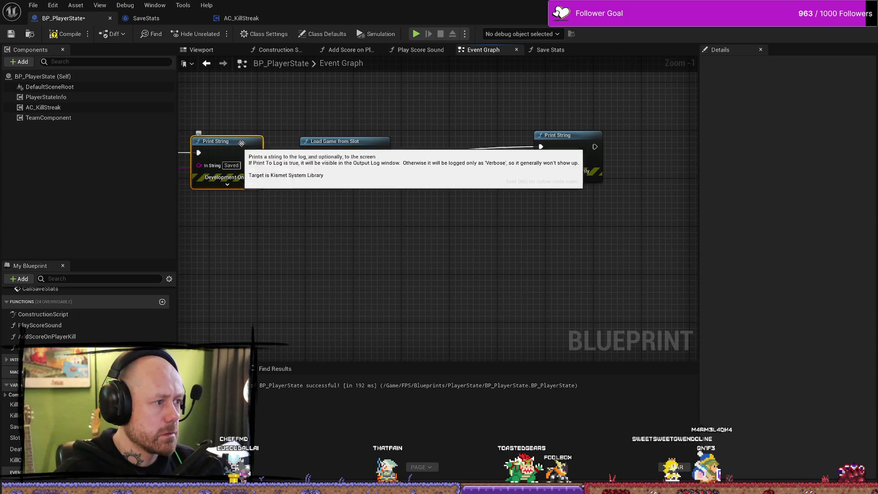
pyautogui.doubleClick(488, 173)
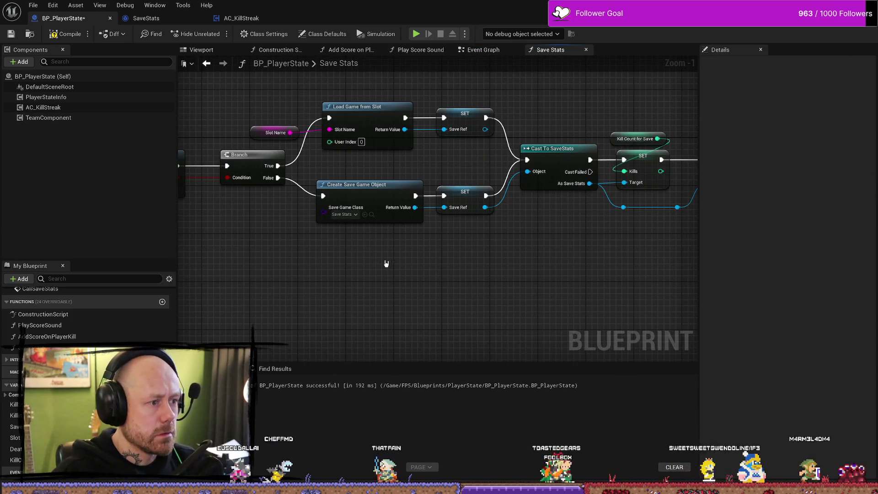
# Step: Copy the Cast To SaveStats node from Save Stats and paste it into the Event Graph
pyautogui.click(558, 178)
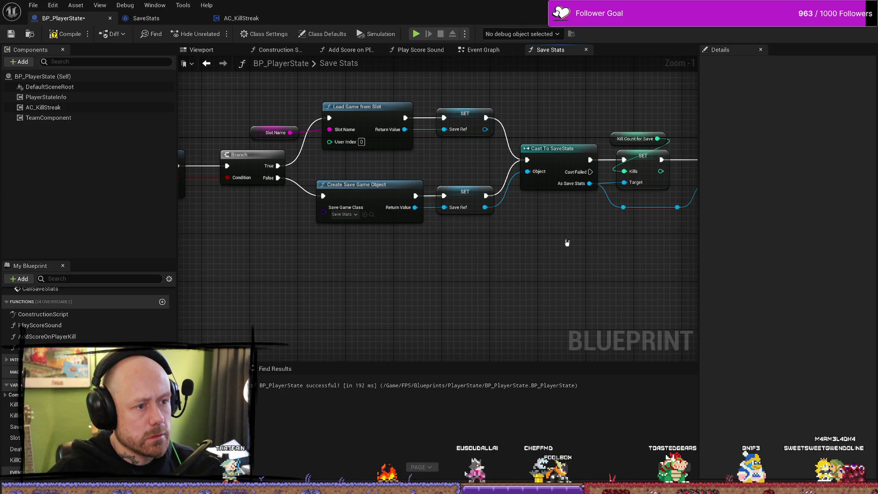
pyautogui.click(483, 50)
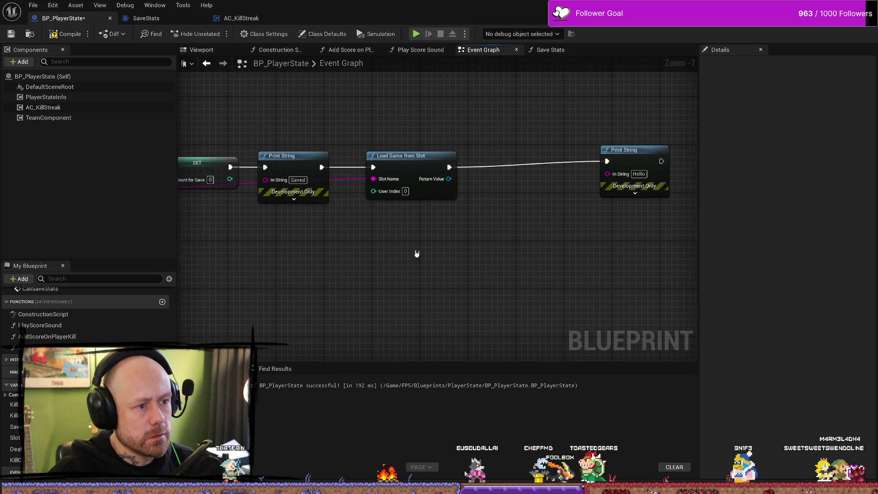
pyautogui.moveTo(417, 163)
pyautogui.mouseDown()
pyautogui.moveTo(458, 125)
pyautogui.moveTo(423, 163)
pyautogui.moveTo(411, 164)
pyautogui.moveTo(473, 134)
pyautogui.mouseUp()
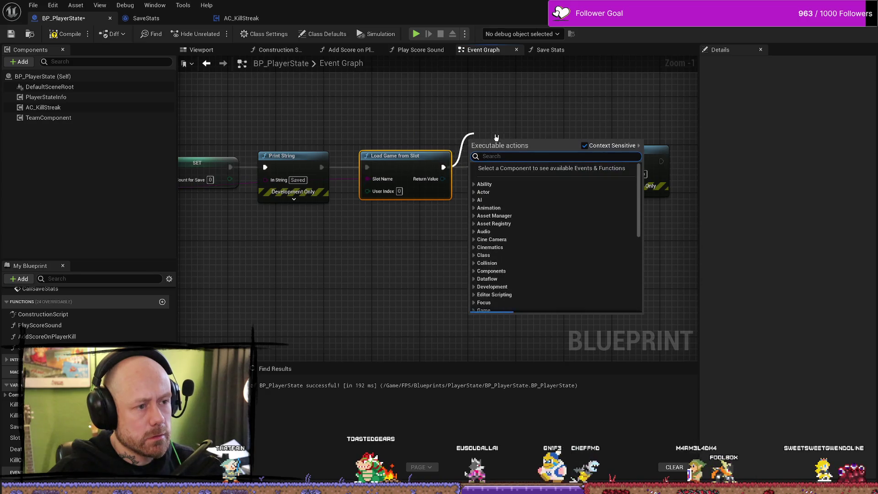
pyautogui.hotkey('ctrl', 'v')
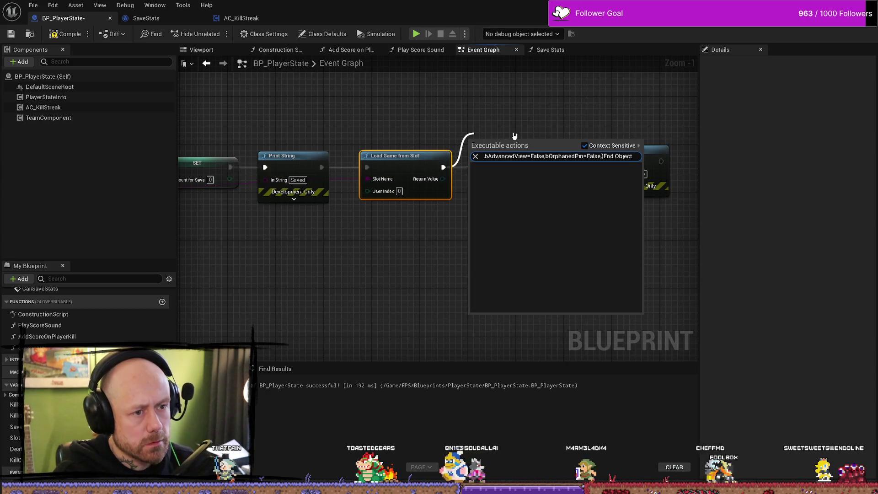
pyautogui.press('Escape')
pyautogui.hotkey('ctrl', 'v')
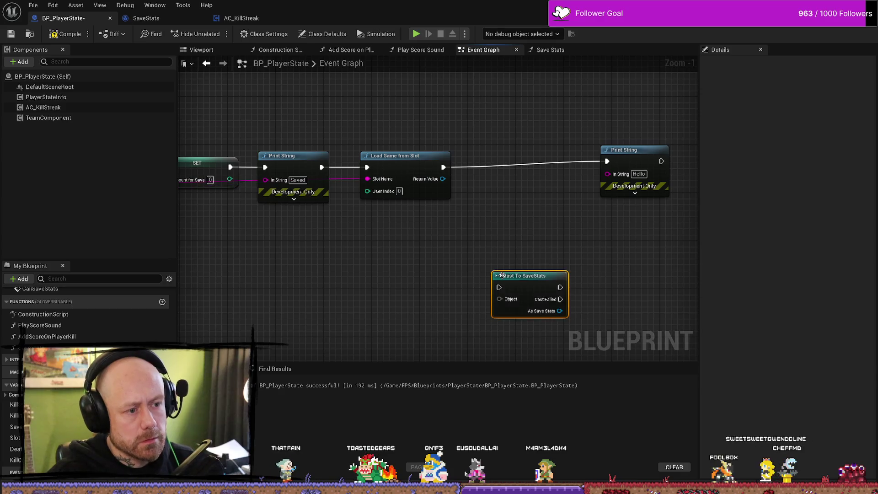
# Step: Wire the cast after Load Game from Slot, using its Return Value, and run Hello on success
pyautogui.moveTo(407, 149); pyautogui.dragTo(462, 270)
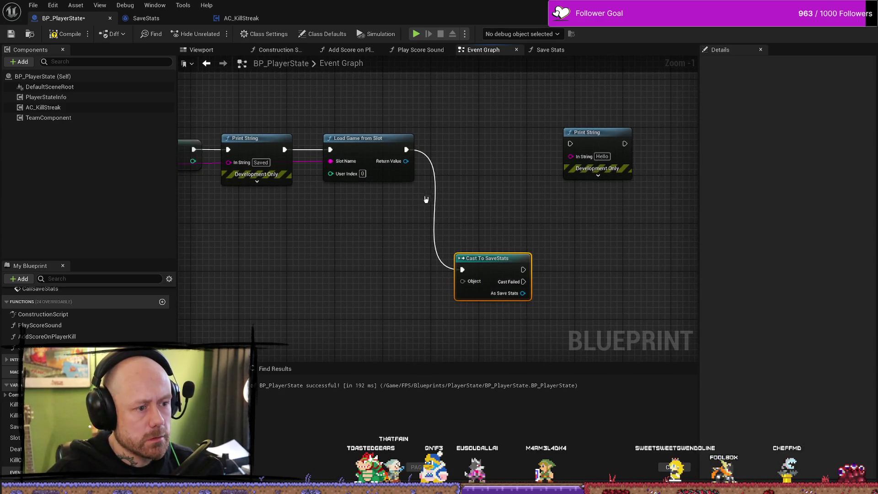
pyautogui.moveTo(406, 161)
pyautogui.mouseDown()
pyautogui.moveTo(460, 287)
pyautogui.moveTo(487, 216)
pyautogui.moveTo(486, 168)
pyautogui.mouseUp()
pyautogui.moveTo(576, 132)
pyautogui.mouseDown()
pyautogui.moveTo(635, 132)
pyautogui.moveTo(502, 147)
pyautogui.mouseUp()
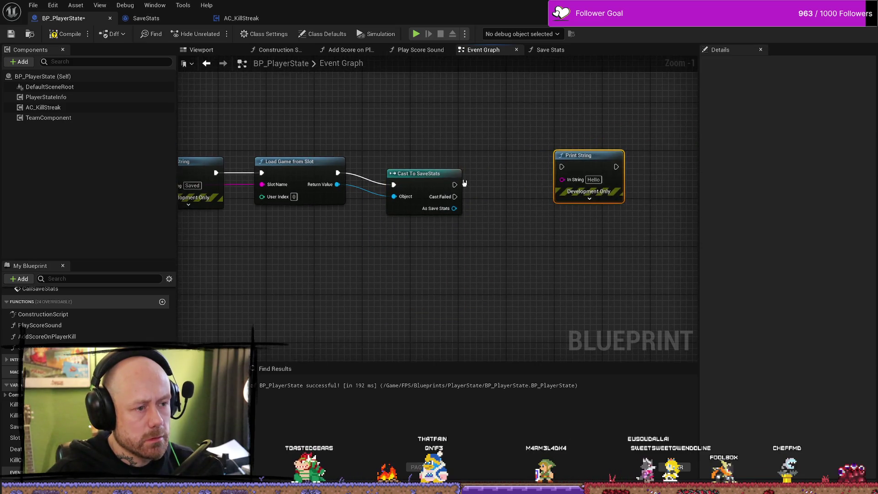
pyautogui.moveTo(454, 185); pyautogui.dragTo(561, 167)
pyautogui.moveTo(453, 208); pyautogui.dragTo(471, 235)
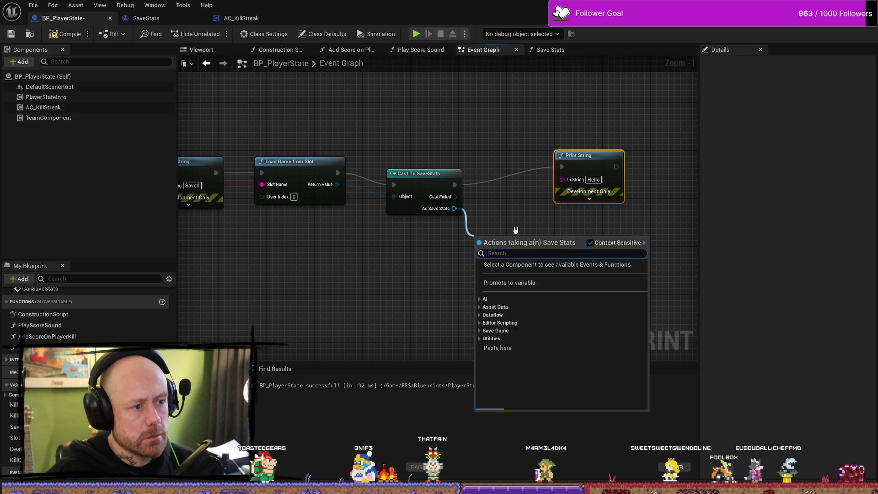
pyautogui.write('kills')
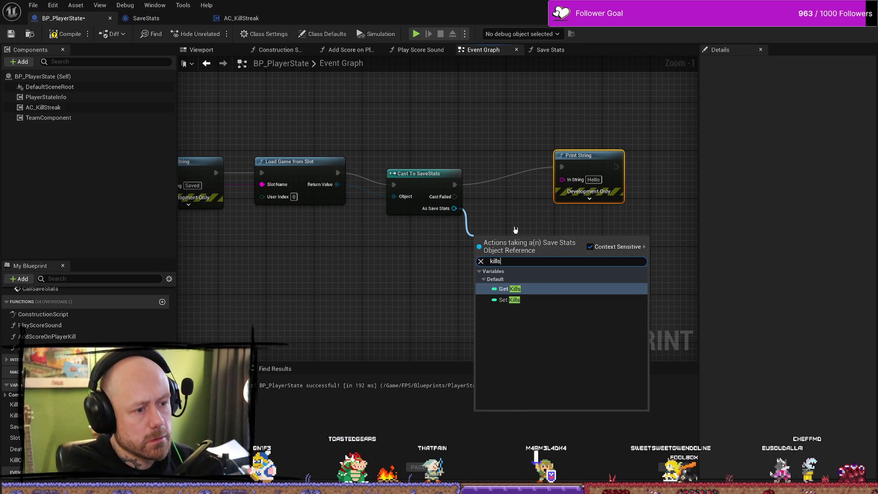
# Step: Add Get Kills from the cast save and feed it into the Print String's text
pyautogui.press('Return')
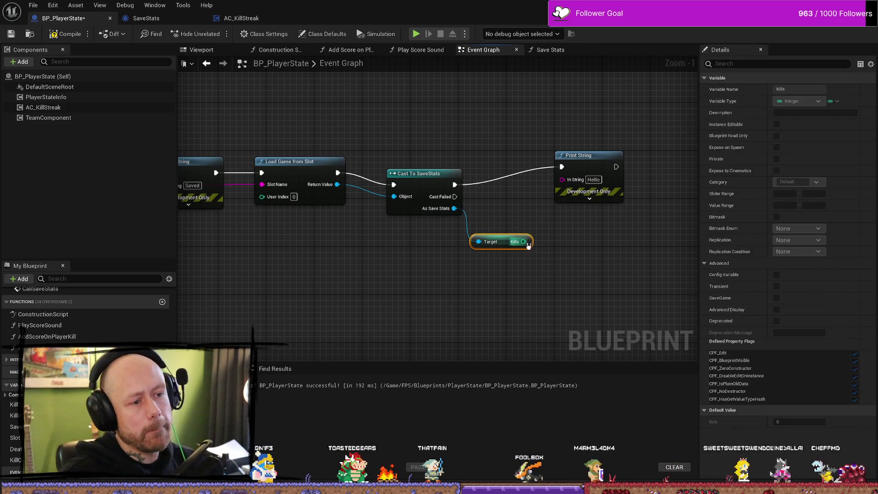
pyautogui.moveTo(523, 241); pyautogui.dragTo(561, 179)
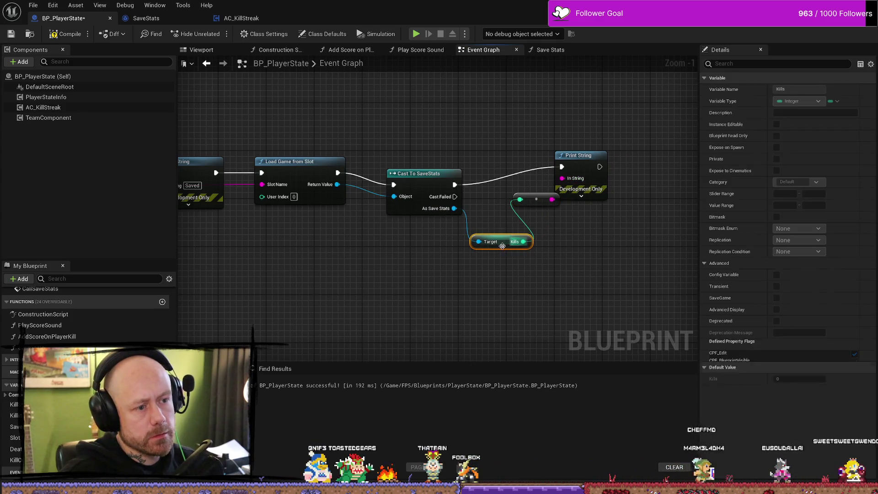
pyautogui.moveTo(504, 246)
pyautogui.mouseDown()
pyautogui.moveTo(529, 228)
pyautogui.moveTo(526, 198)
pyautogui.moveTo(518, 206)
pyautogui.mouseUp()
pyautogui.moveTo(562, 166); pyautogui.dragTo(568, 184)
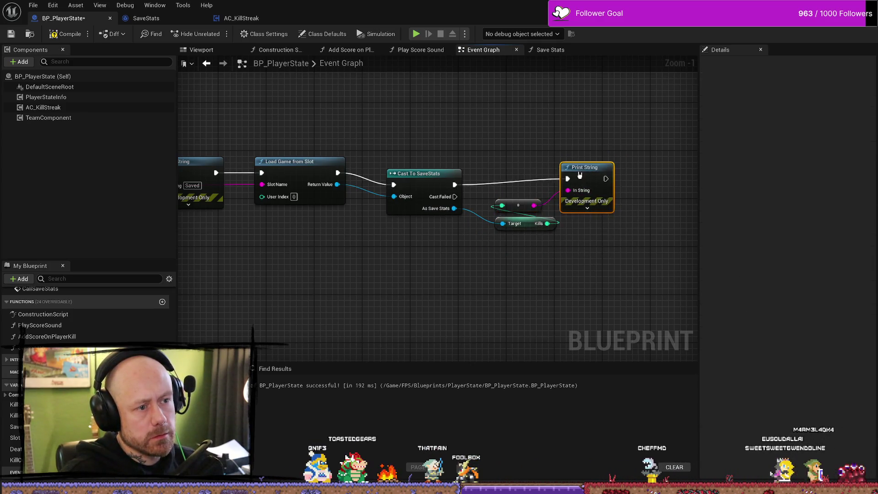
# Step: Align the cast, Get Kills and Print String nodes in one row and compile
pyautogui.moveTo(513, 143); pyautogui.dragTo(617, 229)
pyautogui.moveTo(584, 174); pyautogui.dragTo(577, 175)
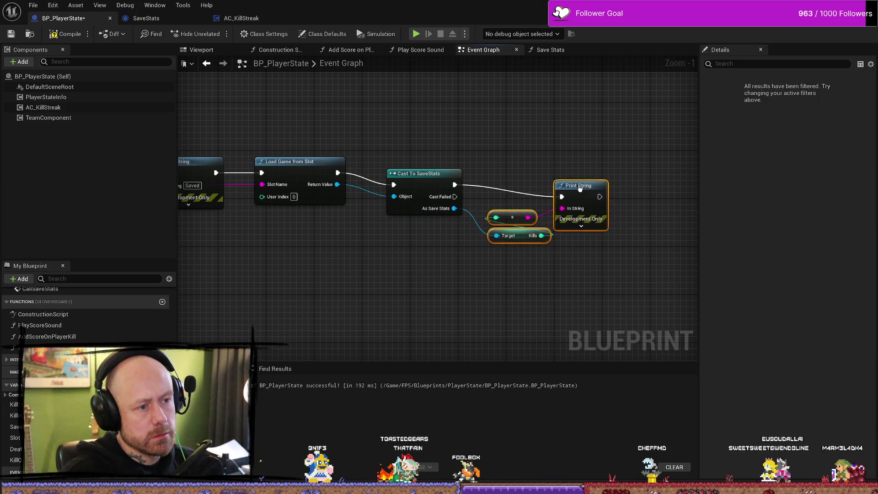
pyautogui.keyDown('ctrl'); pyautogui.click(421, 204); pyautogui.keyUp('ctrl')
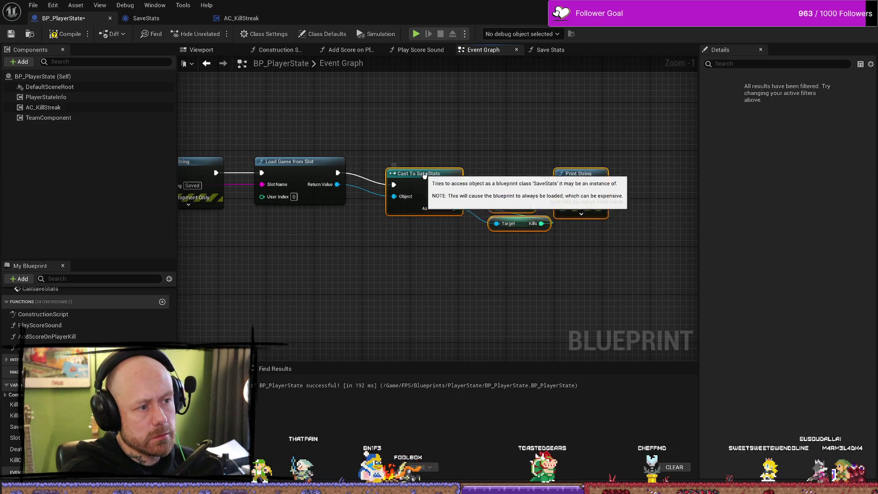
pyautogui.moveTo(421, 204); pyautogui.dragTo(421, 192)
pyautogui.click(320, 149)
pyautogui.click(67, 35)
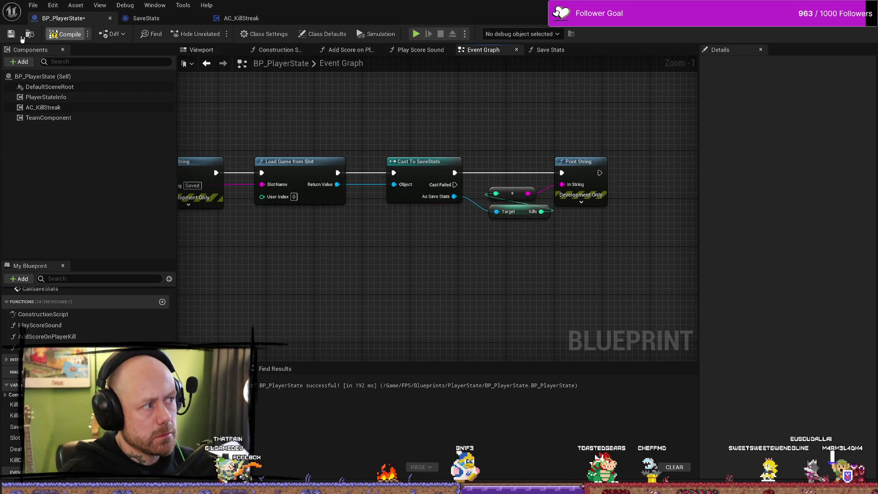
pyautogui.moveTo(264, 108); pyautogui.dragTo(473, 117)
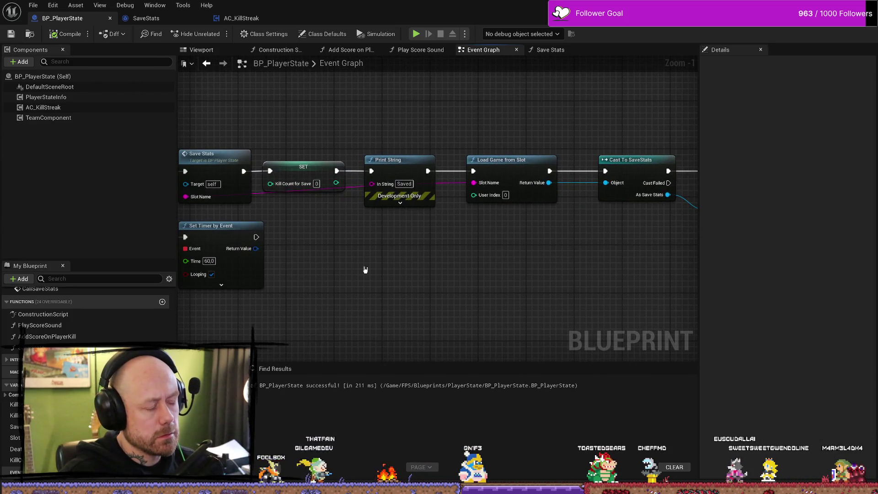
pyautogui.moveTo(365, 270); pyautogui.dragTo(389, 244)
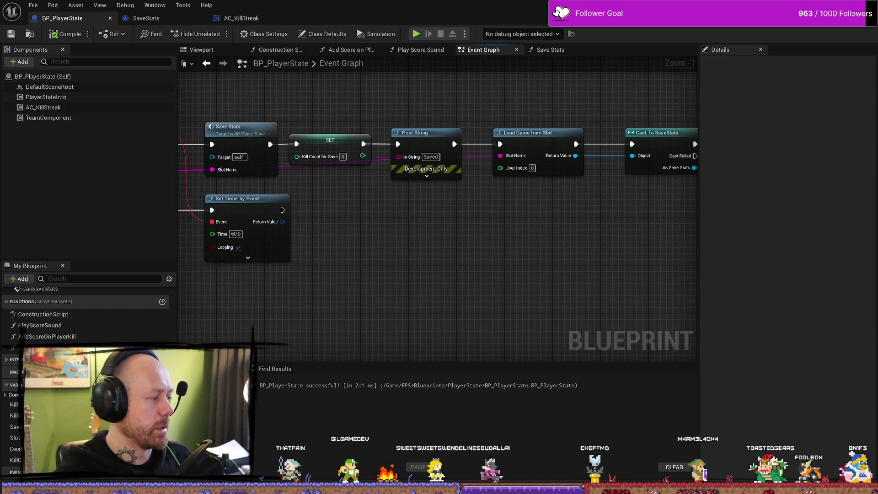
# Step: Bring the CallSaveStats and StartSaveTimer events into view and recompile BP_PlayerState
pyautogui.scroll(-1, 567, 255)
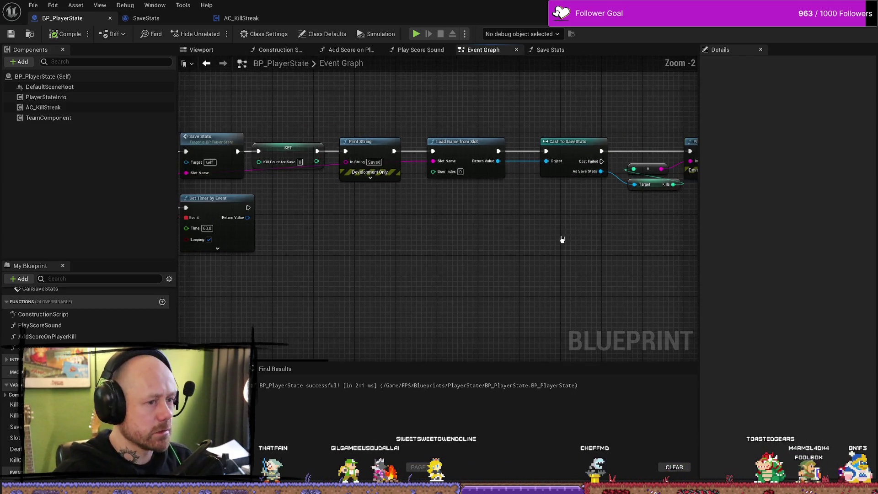
pyautogui.scroll(-1, 615, 235)
pyautogui.moveTo(531, 225)
pyautogui.mouseDown()
pyautogui.moveTo(564, 226)
pyautogui.moveTo(416, 211)
pyautogui.moveTo(535, 192)
pyautogui.moveTo(443, 207)
pyautogui.mouseUp()
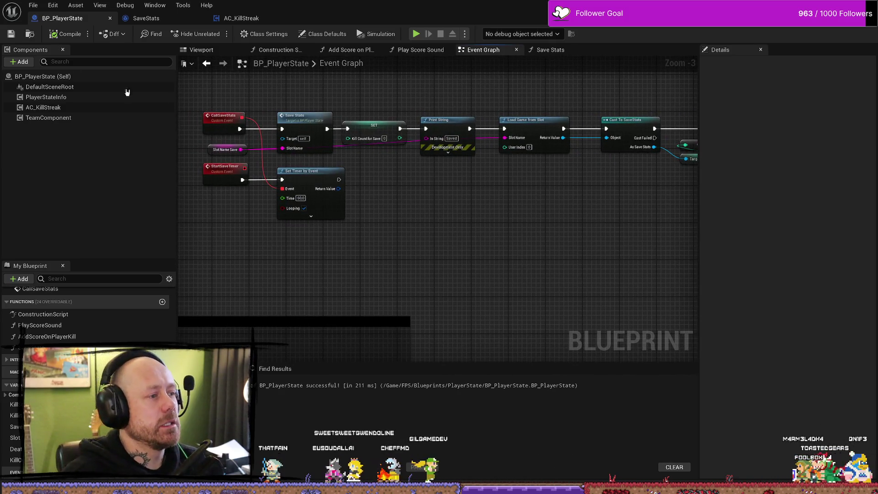
pyautogui.click(66, 34)
# Step: Survey the Kill Count for Save, kill streak, Kill Spree timer and Set Kills sections
pyautogui.moveTo(452, 251); pyautogui.dragTo(503, 225)
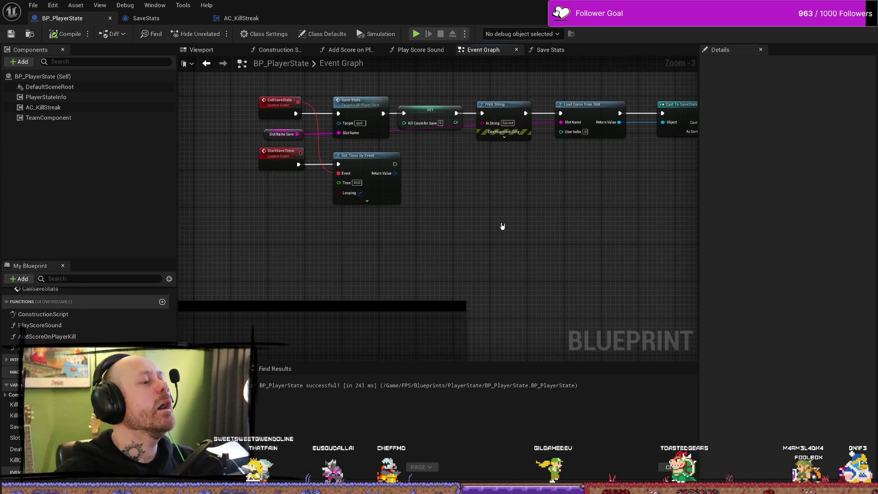
pyautogui.scroll(-6, 502, 233)
pyautogui.scroll(7, 502, 233)
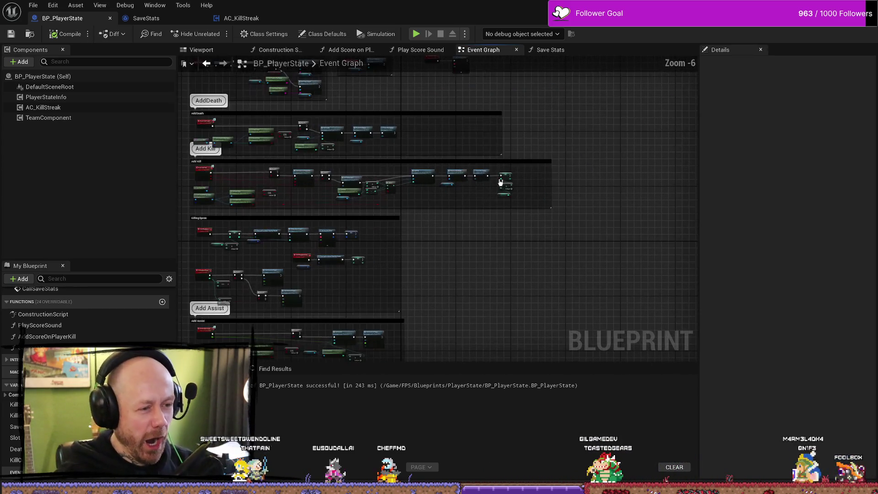
pyautogui.moveTo(331, 242); pyautogui.dragTo(373, 236)
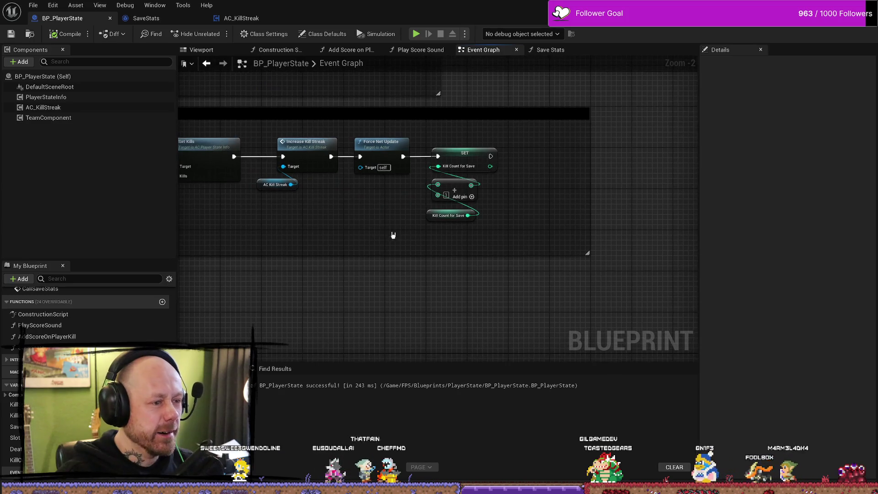
pyautogui.moveTo(366, 304); pyautogui.dragTo(400, 273)
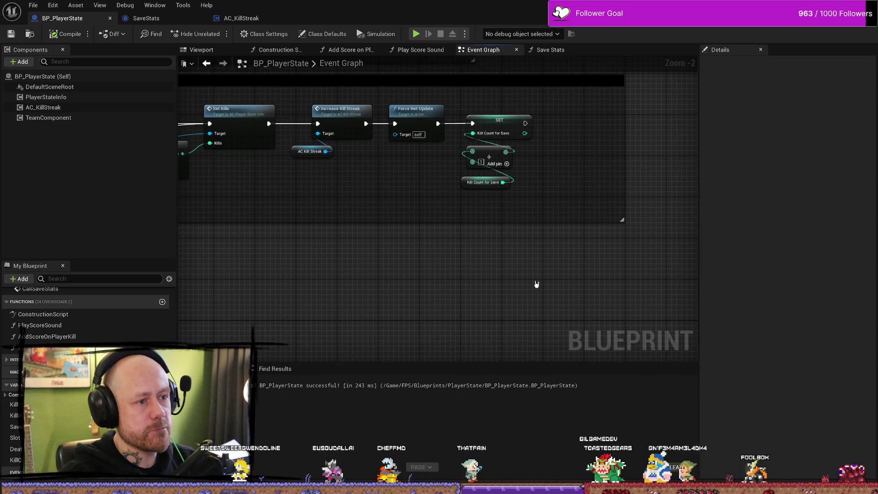
pyautogui.scroll(-3, 527, 288)
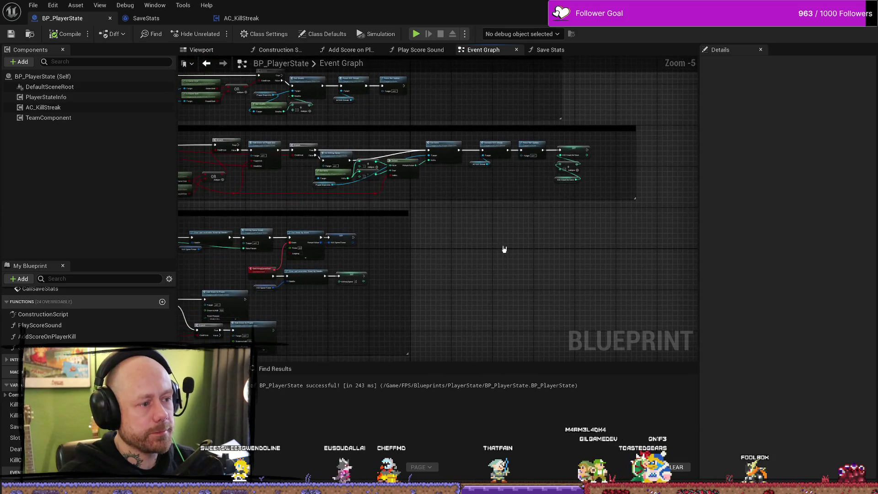
pyautogui.scroll(1, 498, 242)
pyautogui.scroll(2, 405, 251)
pyautogui.moveTo(405, 251); pyautogui.dragTo(495, 223)
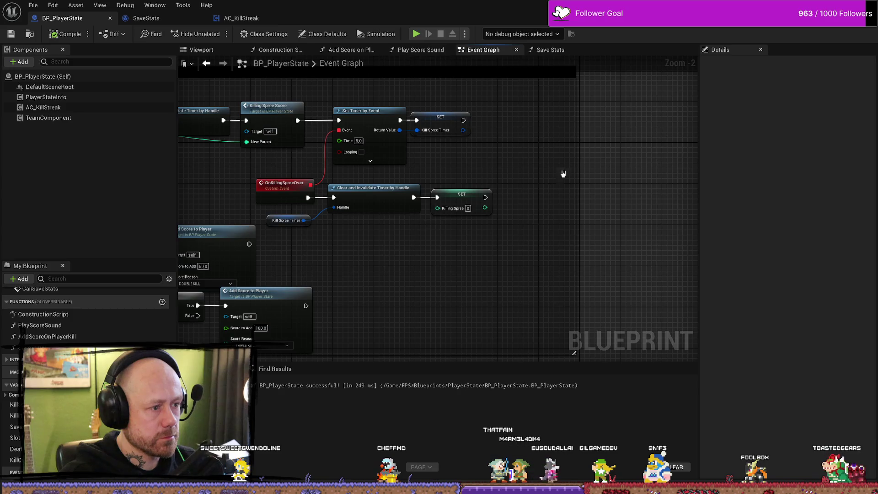
pyautogui.scroll(-4, 563, 173)
pyautogui.scroll(2, 519, 194)
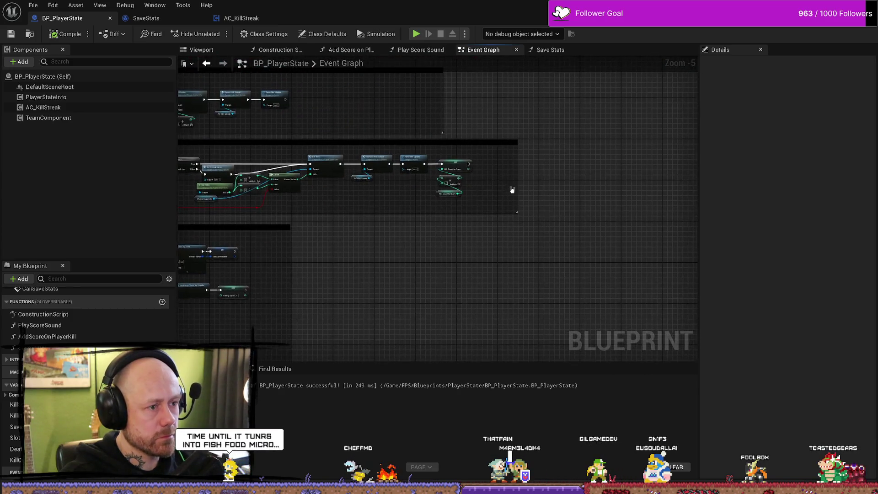
pyautogui.scroll(2, 512, 189)
pyautogui.moveTo(512, 189); pyautogui.dragTo(551, 188)
# Step: Review the save and timer node chain, clear the selection and save the blueprint
pyautogui.scroll(7, 573, 166)
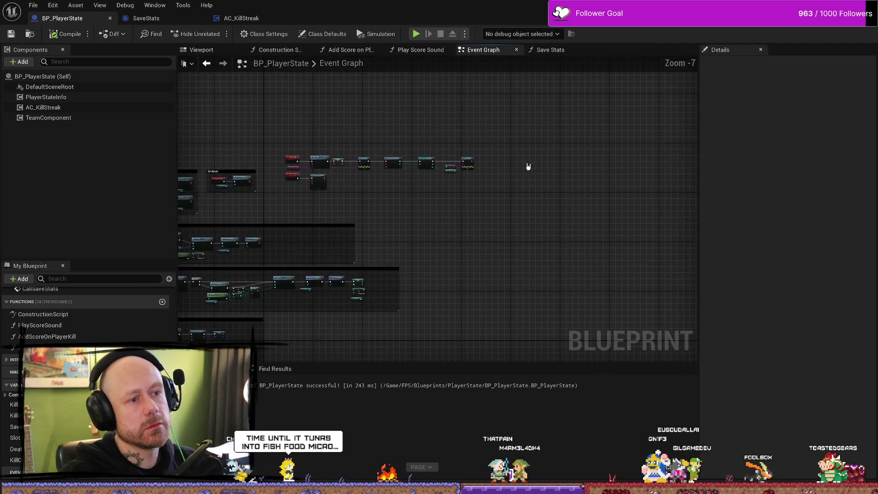
pyautogui.scroll(-2, 442, 216)
pyautogui.moveTo(441, 216)
pyautogui.mouseDown()
pyautogui.moveTo(512, 212)
pyautogui.moveTo(607, 235)
pyautogui.moveTo(580, 235)
pyautogui.mouseUp()
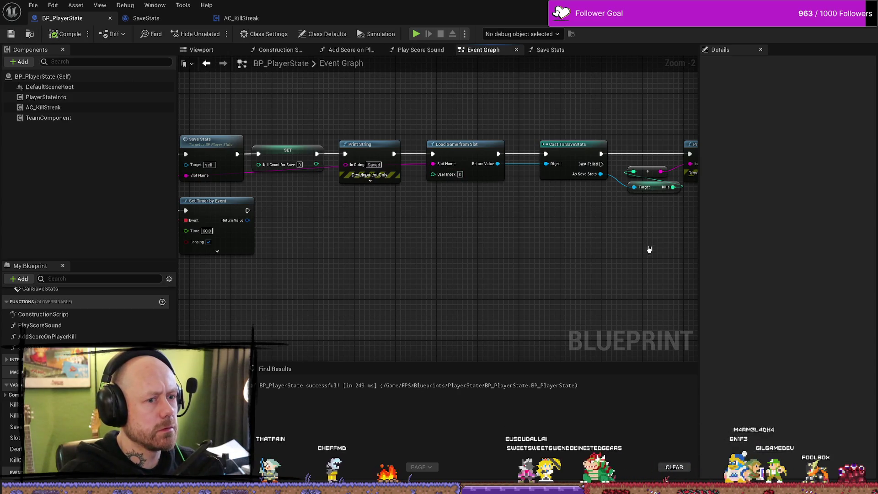
pyautogui.moveTo(664, 231); pyautogui.dragTo(540, 226)
pyautogui.moveTo(596, 110); pyautogui.dragTo(499, 201)
pyautogui.click(310, 189)
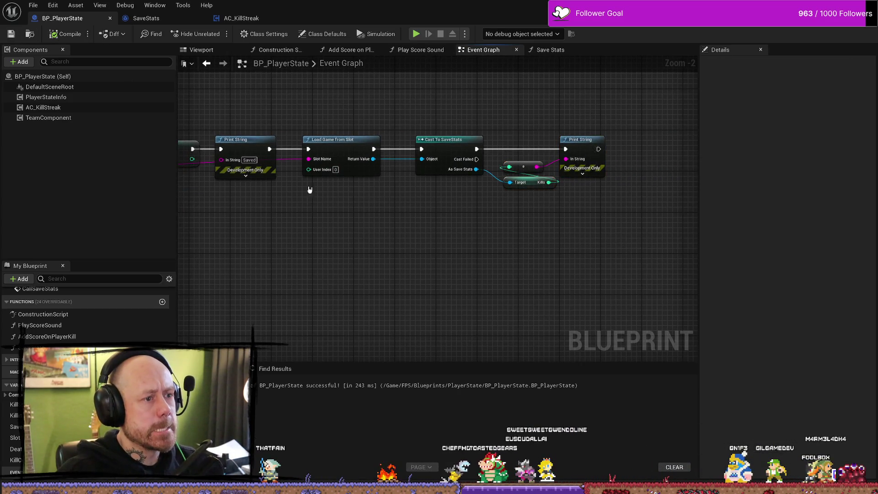
pyautogui.click(11, 34)
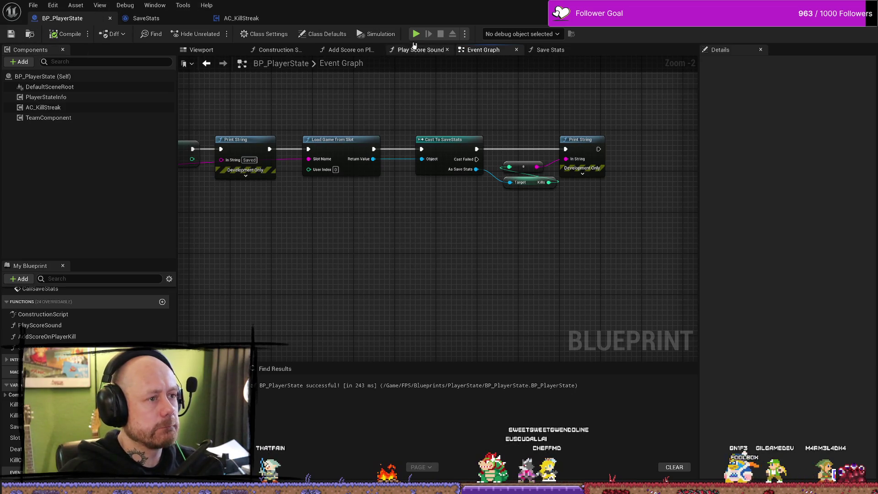
# Step: Look over the Begin Play and On Reset groups plus the Print String and Load Game nodes
pyautogui.moveTo(379, 291); pyautogui.dragTo(533, 255)
pyautogui.scroll(-2, 482, 269)
pyautogui.scroll(1, 482, 268)
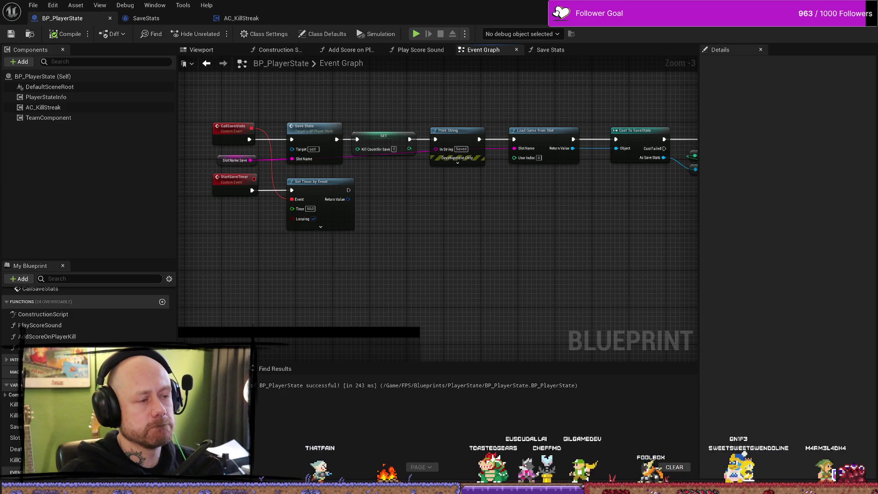
pyautogui.moveTo(470, 251); pyautogui.dragTo(691, 247)
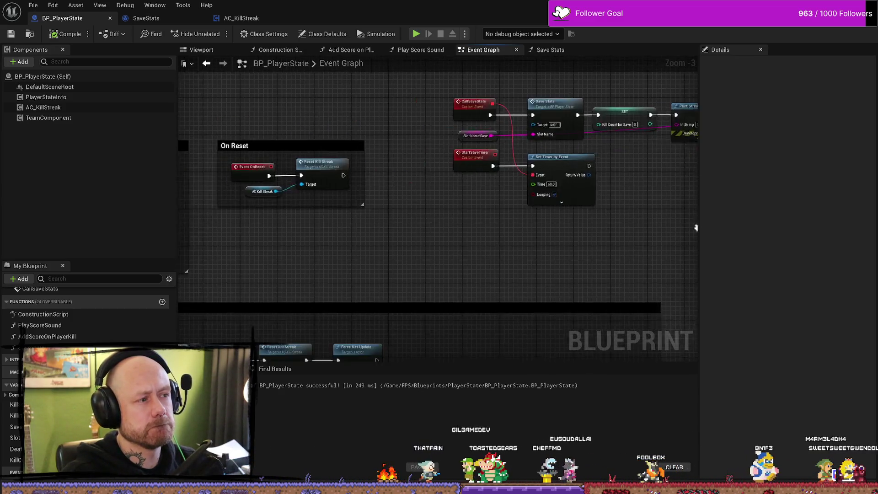
pyautogui.scroll(-1, 427, 239)
pyautogui.moveTo(426, 239)
pyautogui.mouseDown()
pyautogui.moveTo(662, 231)
pyautogui.moveTo(394, 204)
pyautogui.mouseUp()
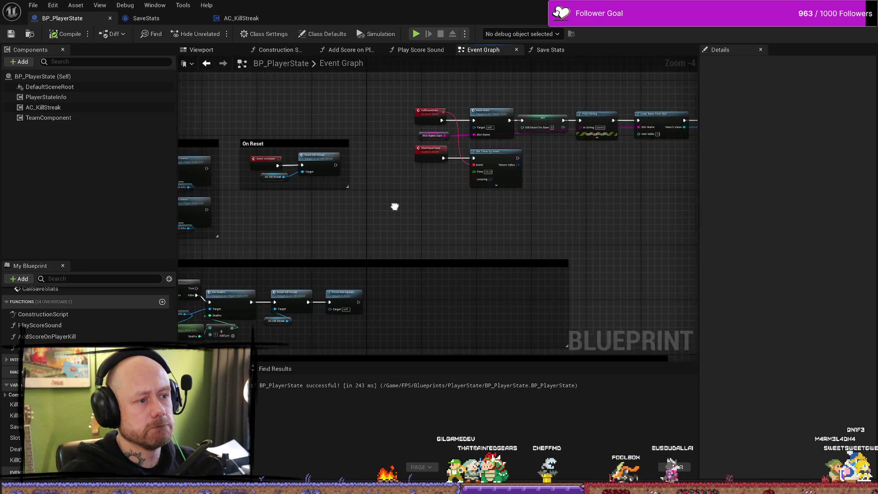
pyautogui.scroll(3, 428, 112)
pyautogui.moveTo(427, 112); pyautogui.dragTo(345, 123)
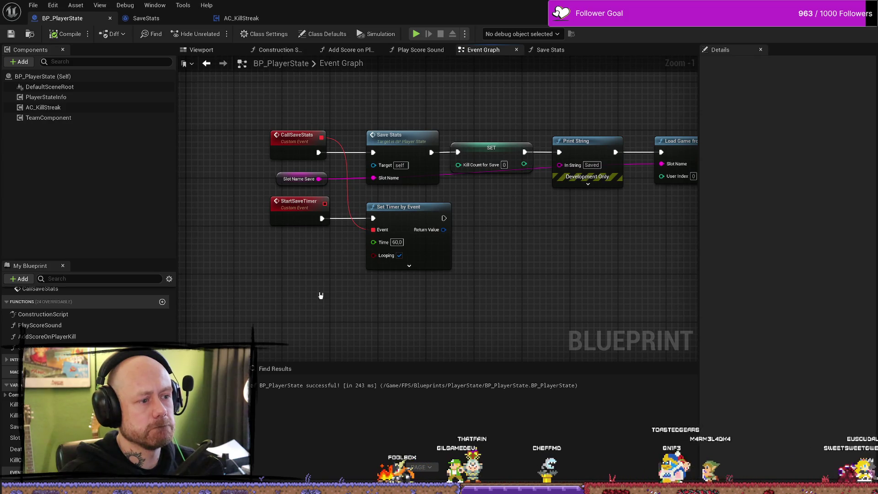
pyautogui.scroll(-2, 320, 295)
pyautogui.moveTo(321, 296); pyautogui.dragTo(453, 201)
pyautogui.moveTo(372, 251); pyautogui.dragTo(615, 234)
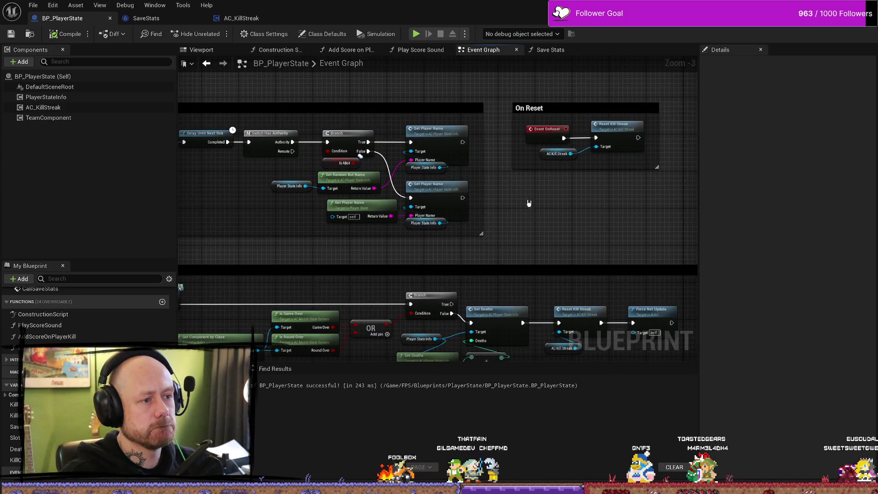
# Step: Centre the CallSaveStats and StartSaveTimer events with their Save Stats and Set Timer by Event nodes
pyautogui.moveTo(529, 203)
pyautogui.mouseDown()
pyautogui.moveTo(533, 235)
pyautogui.moveTo(513, 237)
pyautogui.moveTo(525, 226)
pyautogui.moveTo(501, 211)
pyautogui.moveTo(357, 231)
pyautogui.moveTo(397, 207)
pyautogui.mouseUp()
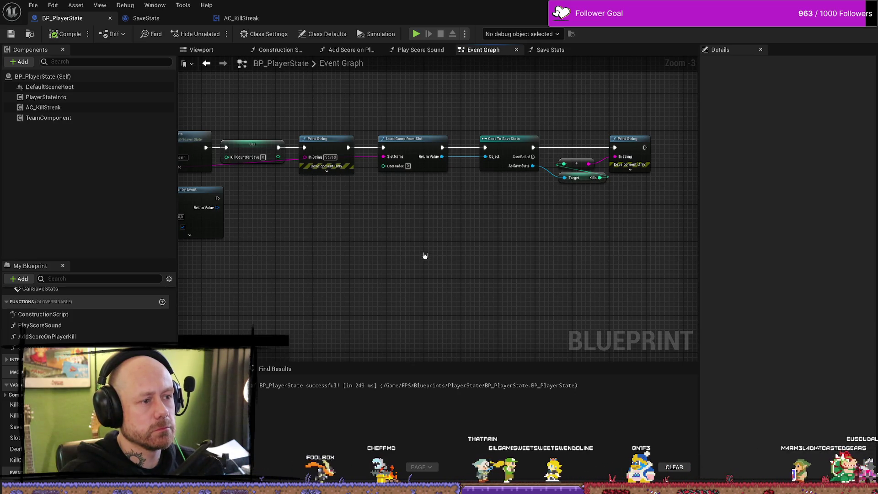
pyautogui.moveTo(423, 255)
pyautogui.mouseDown()
pyautogui.moveTo(522, 251)
pyautogui.moveTo(511, 245)
pyautogui.mouseUp()
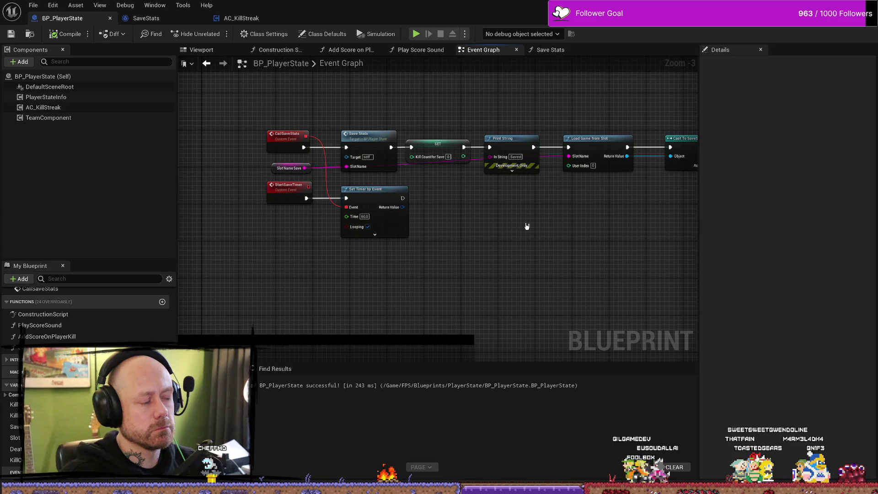
pyautogui.moveTo(539, 227)
pyautogui.mouseDown()
pyautogui.moveTo(402, 224)
pyautogui.moveTo(503, 226)
pyautogui.mouseUp()
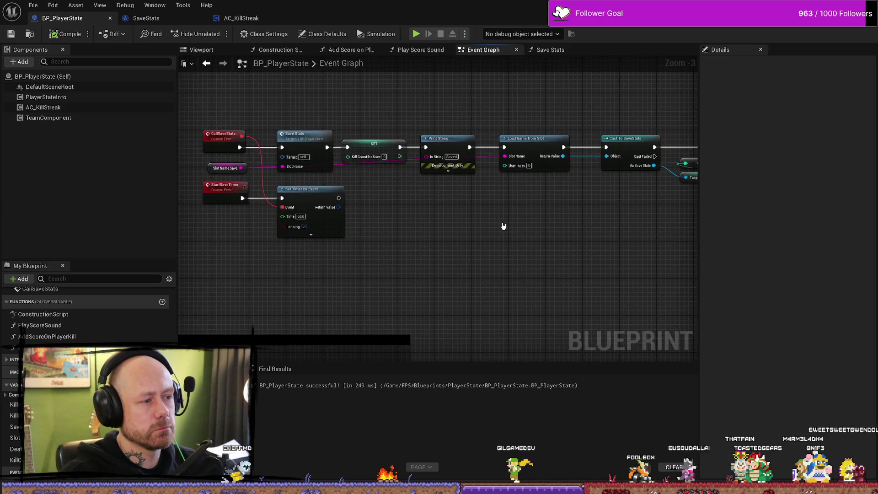
pyautogui.scroll(3, 361, 224)
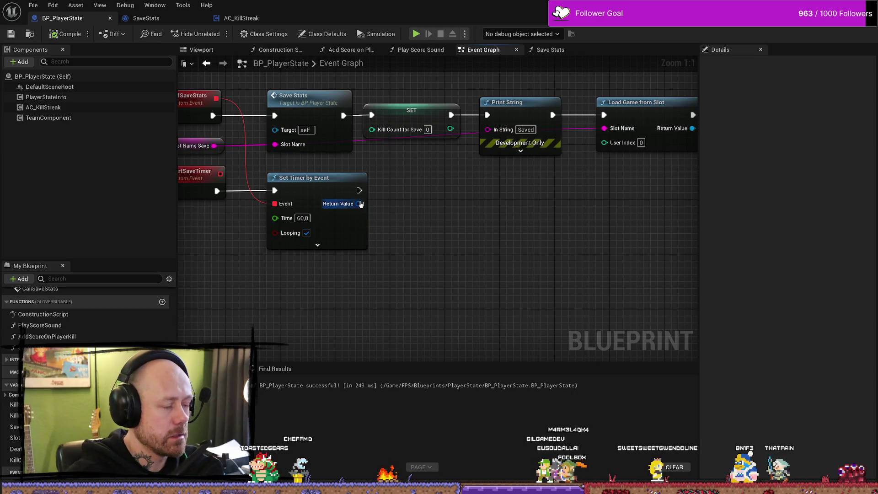
# Step: Add a Print String node after Set Timer by Event and place it beside the timer
pyautogui.moveTo(358, 203); pyautogui.dragTo(455, 214)
pyautogui.press('Escape')
pyautogui.moveTo(359, 190); pyautogui.dragTo(430, 194)
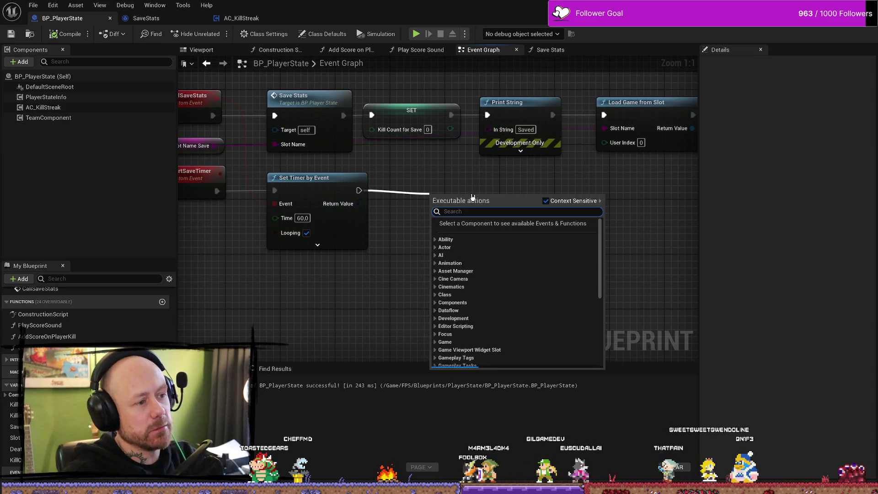
pyautogui.write('print')
pyautogui.press('Return')
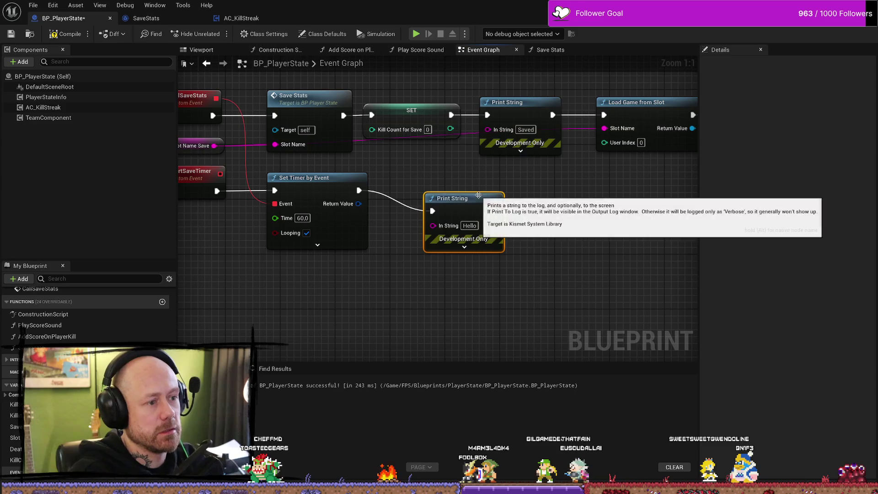
pyautogui.moveTo(358, 203); pyautogui.dragTo(436, 231)
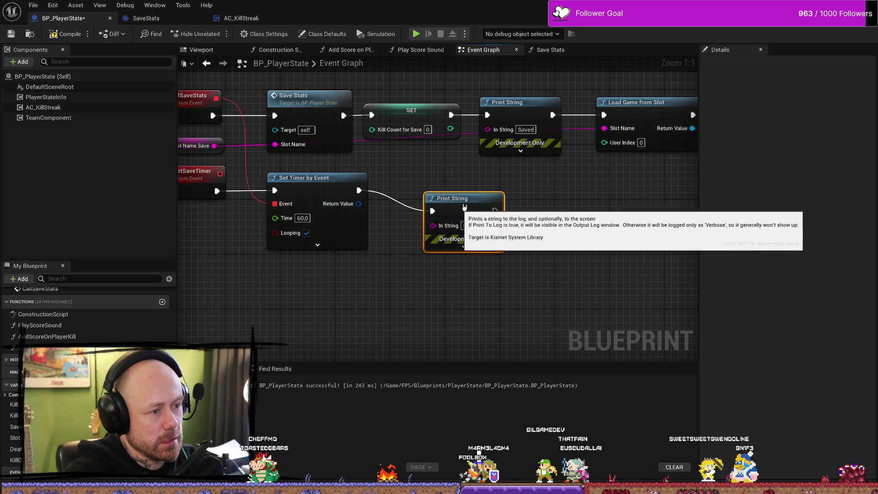
pyautogui.moveTo(452, 198); pyautogui.dragTo(473, 178)
# Step: Try wiring the timer handle into In String, then search 'get' actions from Return Value
pyautogui.moveTo(358, 204); pyautogui.dragTo(455, 206)
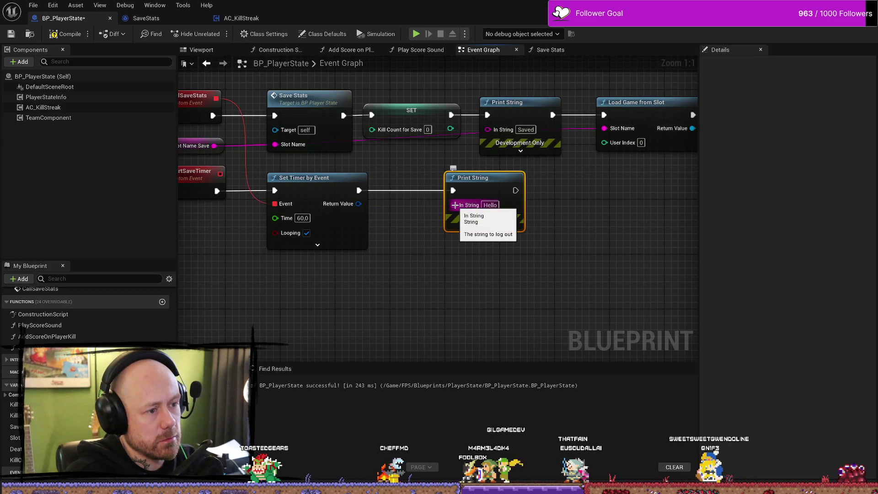
pyautogui.click(360, 205)
pyautogui.rightClick(359, 204)
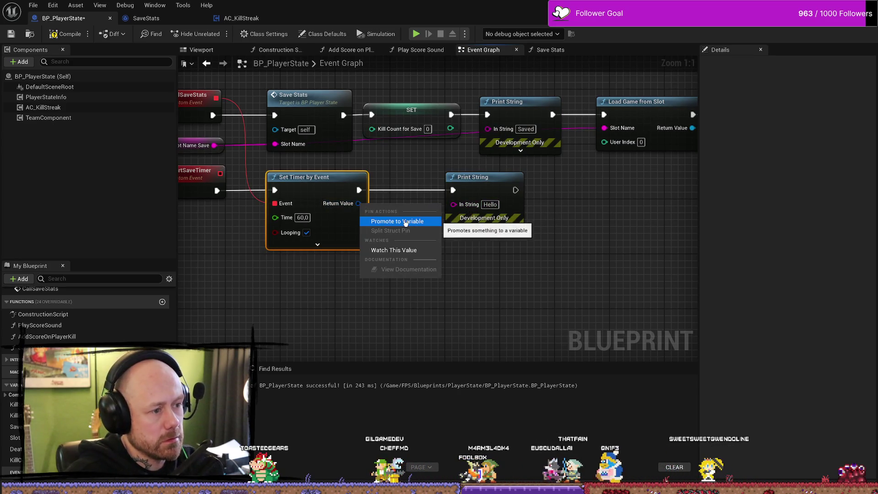
pyautogui.click(516, 288)
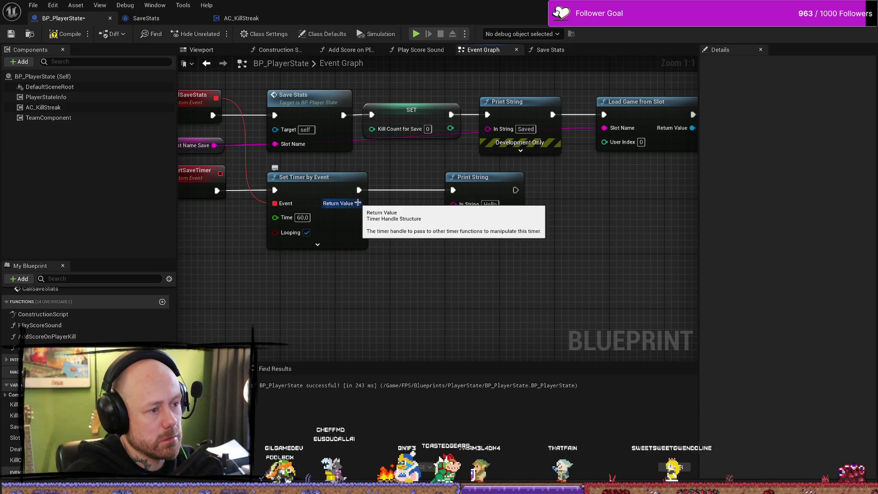
pyautogui.moveTo(359, 203); pyautogui.dragTo(409, 261)
pyautogui.write('get')
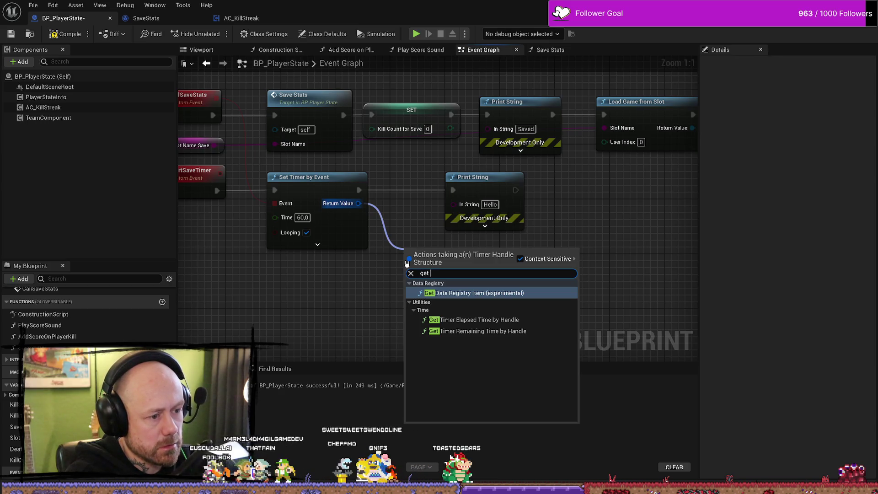
# Step: Feed Get Timer Remaining Time by Handle into Print String's In String and start Play in the MainMenu level
pyautogui.click(478, 331)
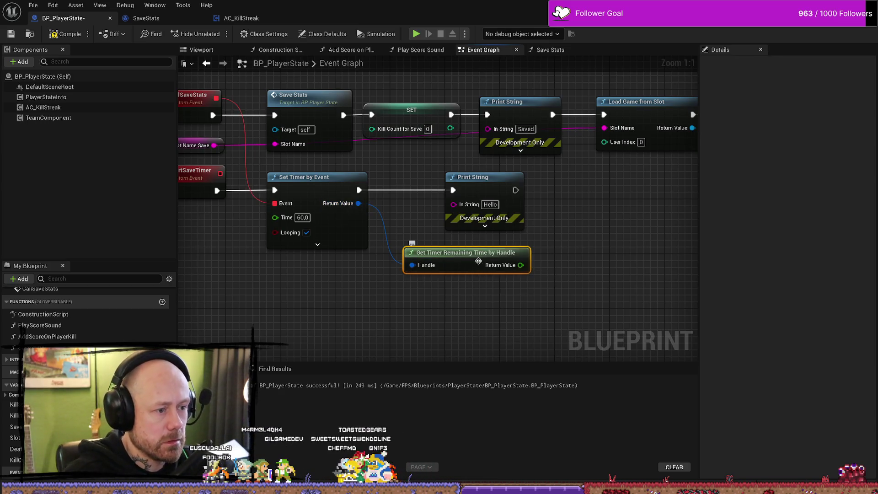
pyautogui.moveTo(524, 263); pyautogui.dragTo(463, 198)
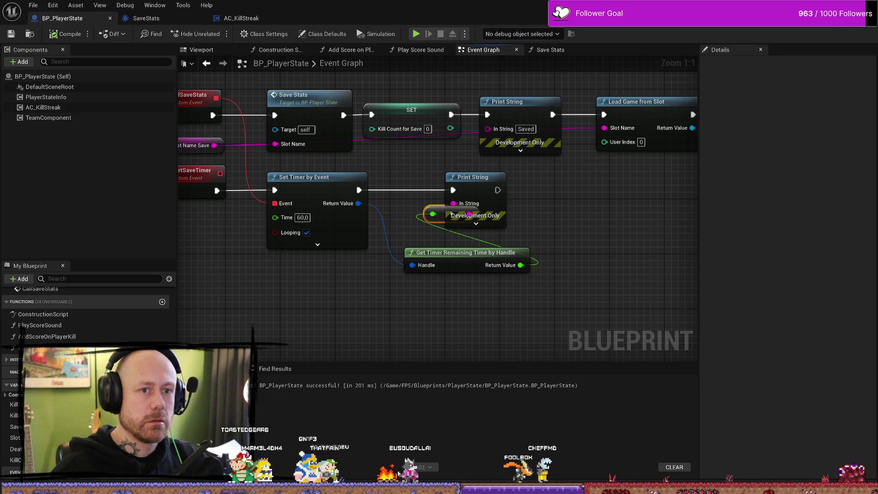
pyautogui.hotkey('alt', 'Tab')
pyautogui.click(217, 35)
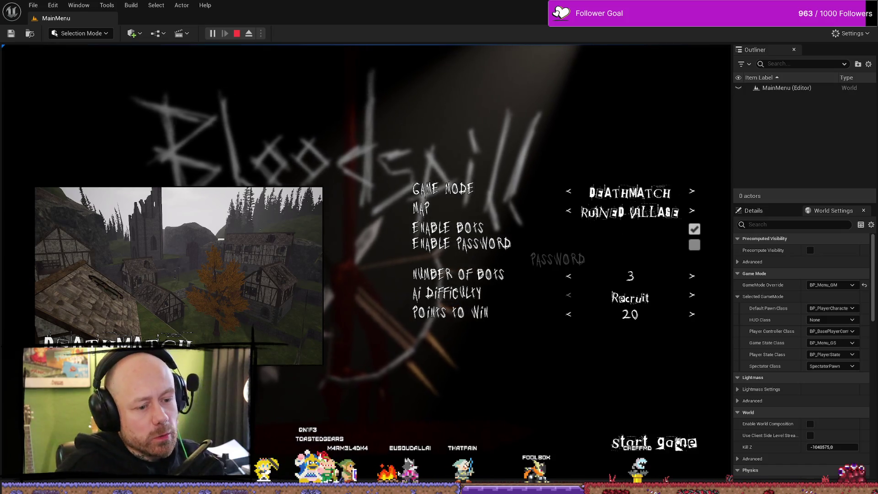
# Step: Start the Deathmatch, deploy with the crossbow, walk around the village, then stop the session
pyautogui.click(677, 441)
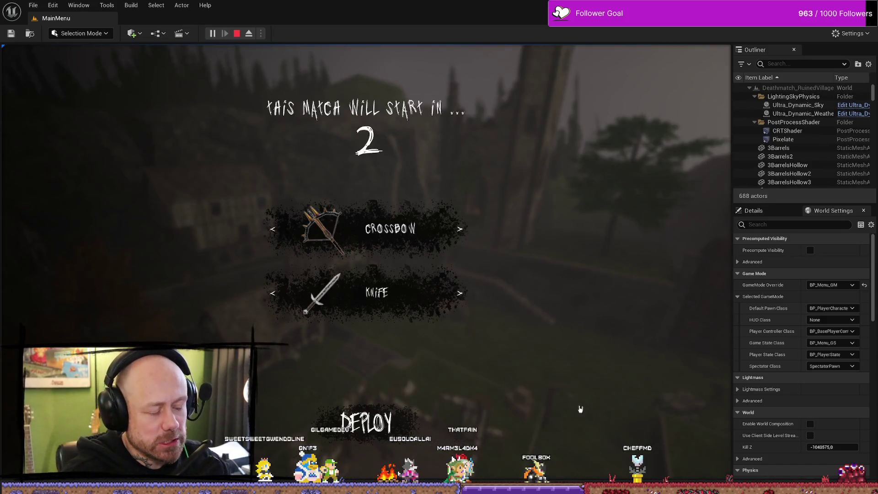
pyautogui.click(580, 408)
pyautogui.press('F11')
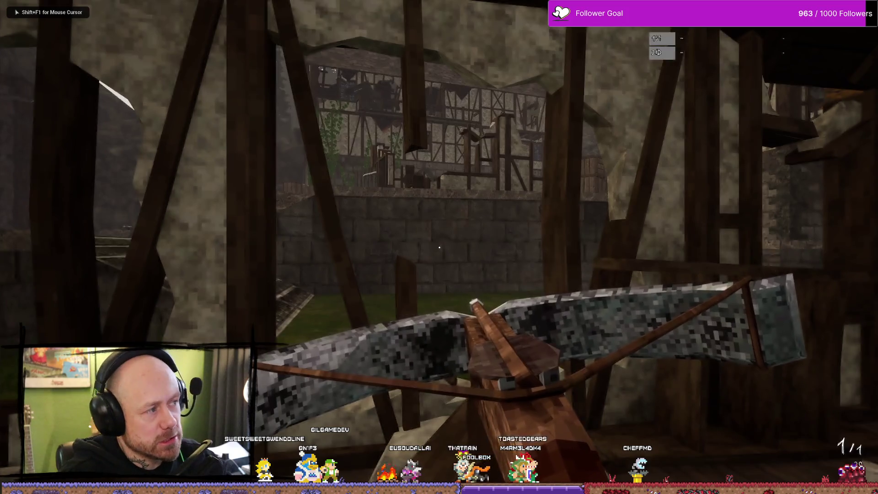
pyautogui.press('w')
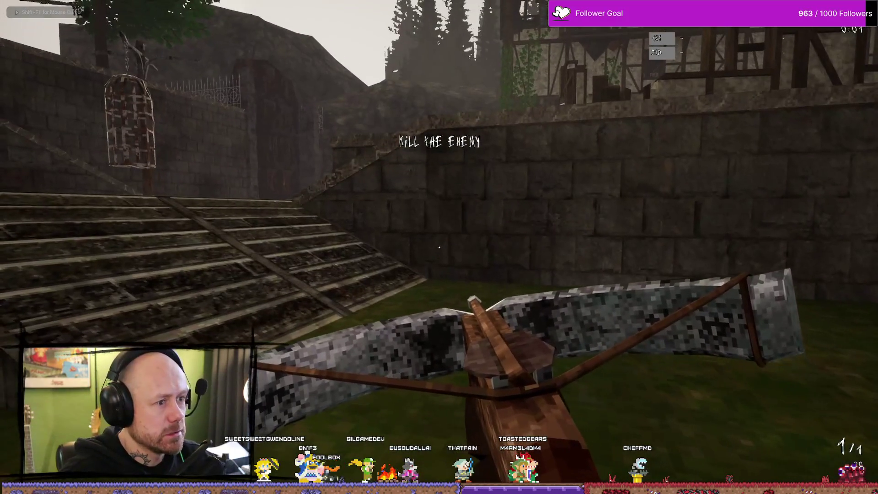
pyautogui.press('w')
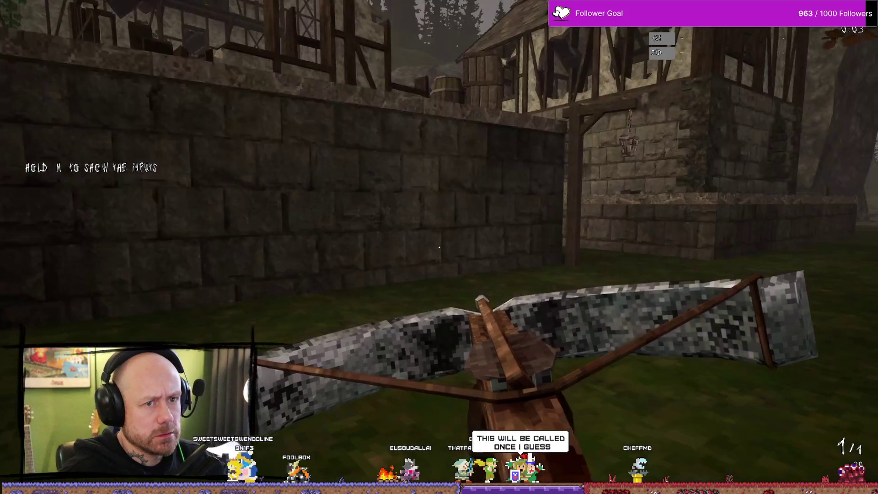
pyautogui.press('w')
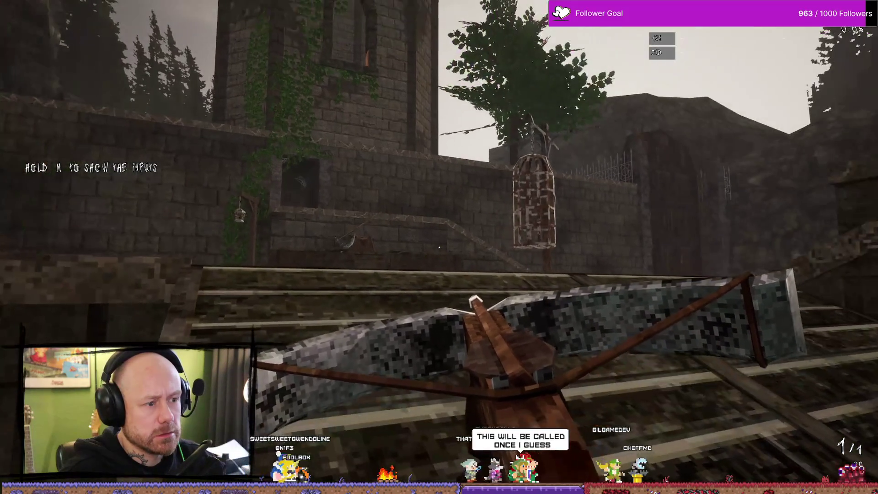
pyautogui.press('w')
pyautogui.press('Escape')
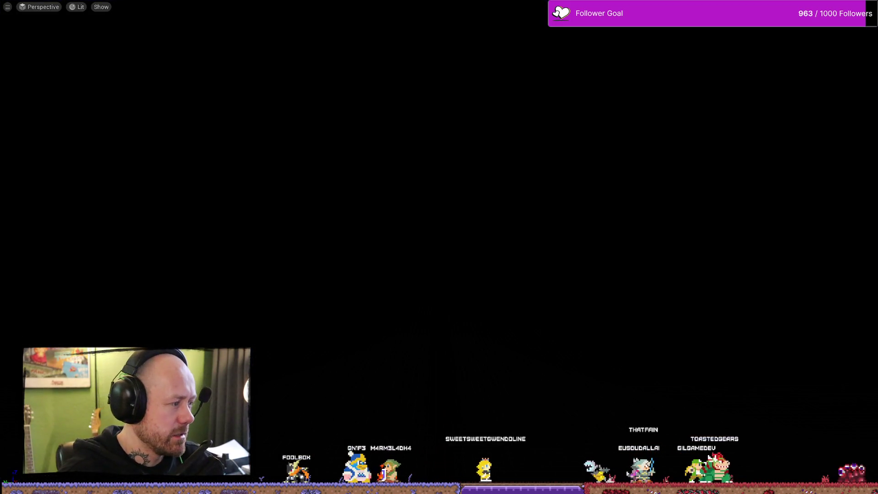
# Step: Select the StartSaveTimer and CallSaveStats custom events in the zoomed-out graph
pyautogui.scroll(-2, 558, 307)
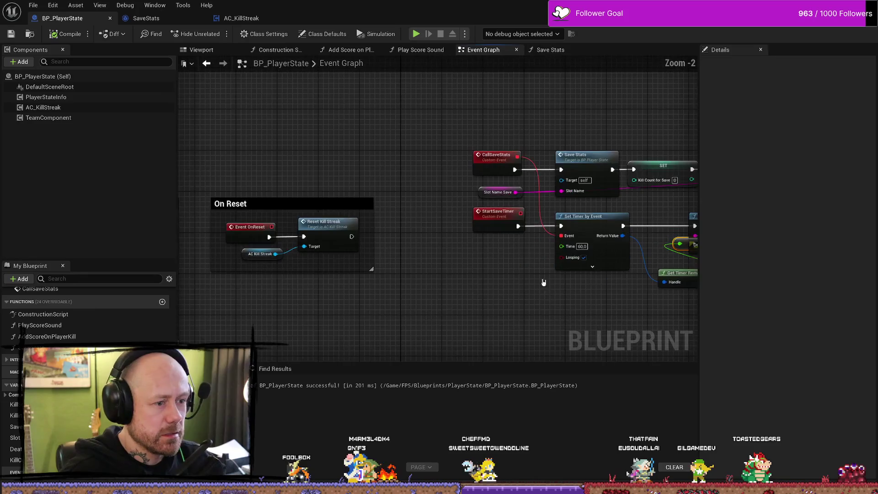
pyautogui.click(497, 216)
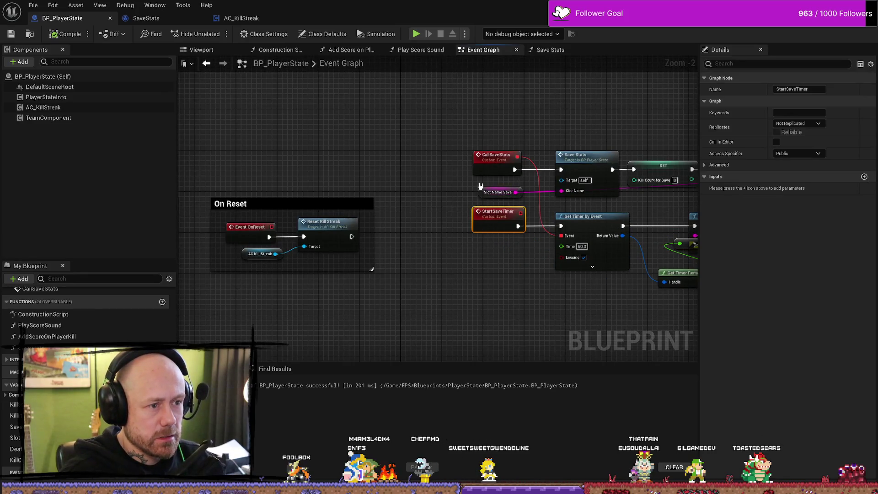
pyautogui.moveTo(519, 270); pyautogui.dragTo(484, 256)
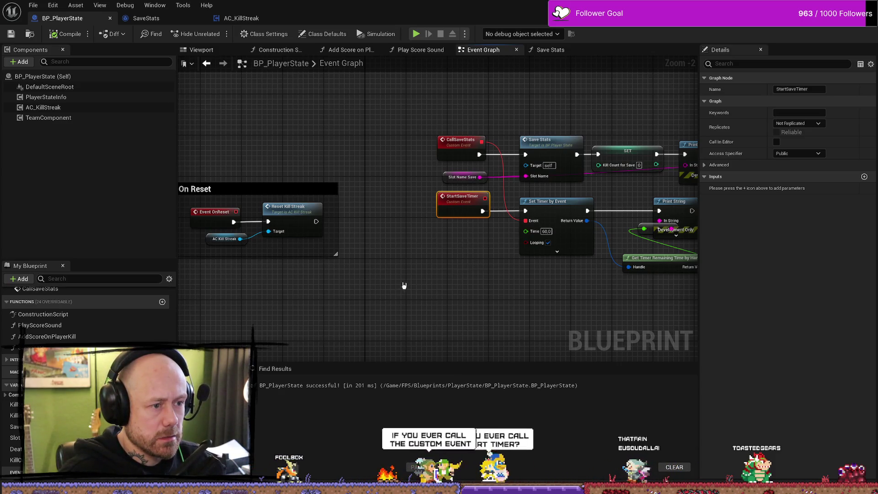
pyautogui.click(456, 153)
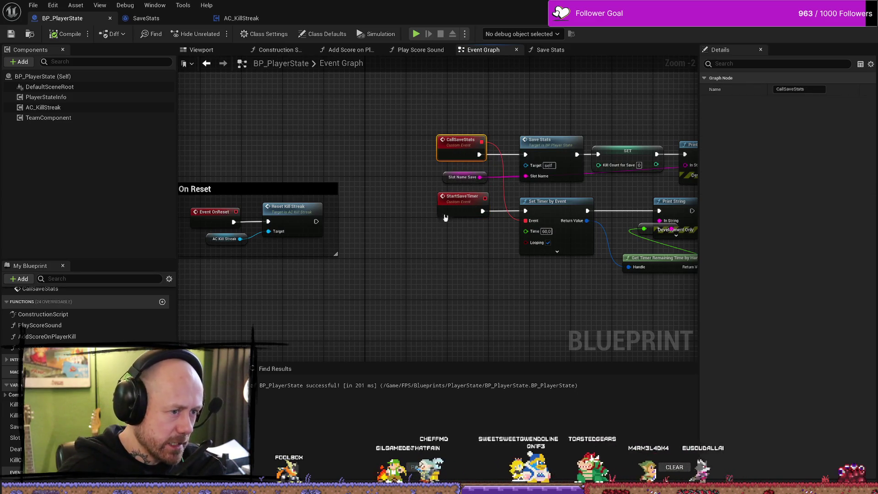
pyautogui.scroll(-2, 362, 145)
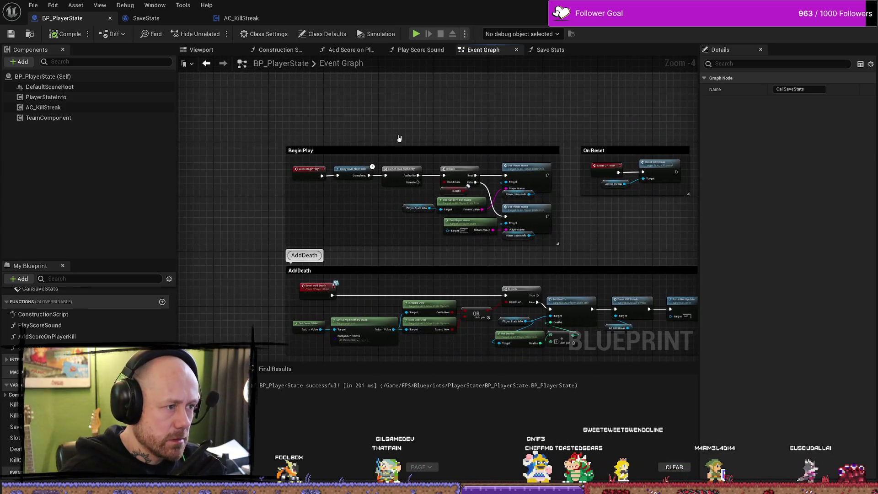
# Step: Move the Begin Play group left and nudge the upper Set Player Name node up-right
pyautogui.moveTo(359, 147); pyautogui.dragTo(283, 149)
pyautogui.scroll(2, 402, 164)
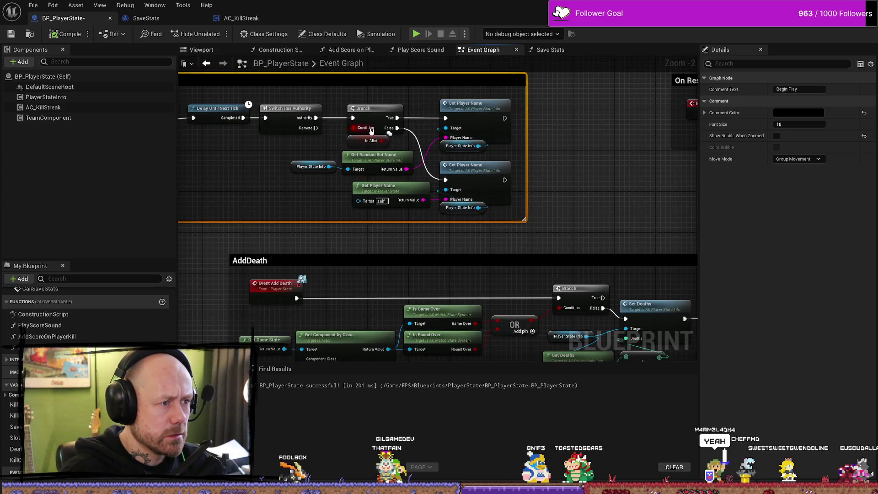
pyautogui.moveTo(341, 117); pyautogui.dragTo(360, 106)
pyautogui.moveTo(304, 139); pyautogui.dragTo(303, 158)
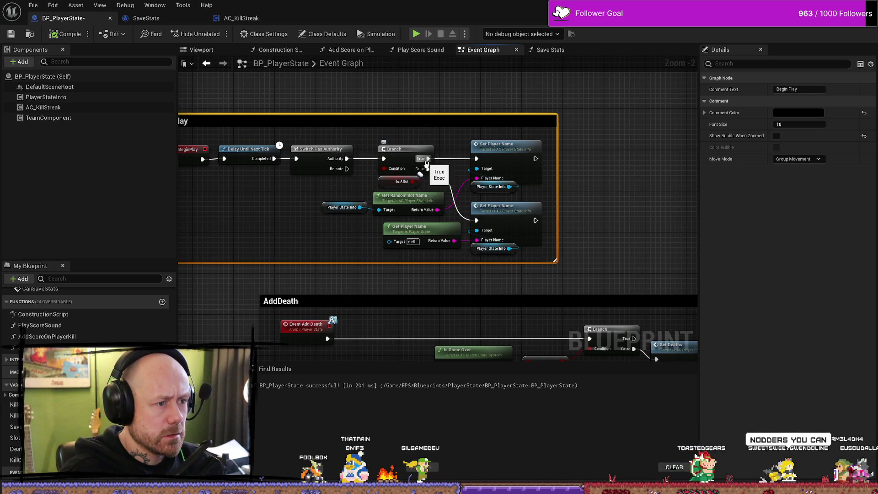
pyautogui.moveTo(580, 156); pyautogui.dragTo(445, 165)
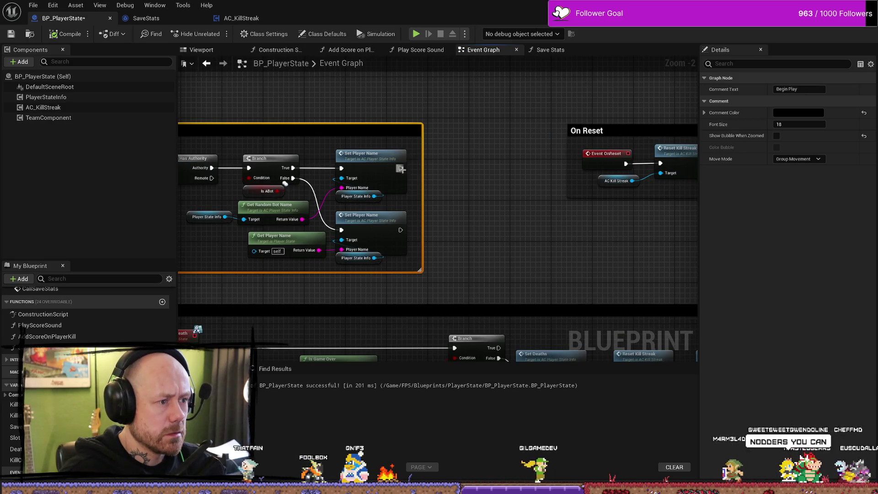
pyautogui.moveTo(369, 160)
pyautogui.mouseDown()
pyautogui.moveTo(419, 144)
pyautogui.moveTo(366, 159)
pyautogui.mouseUp()
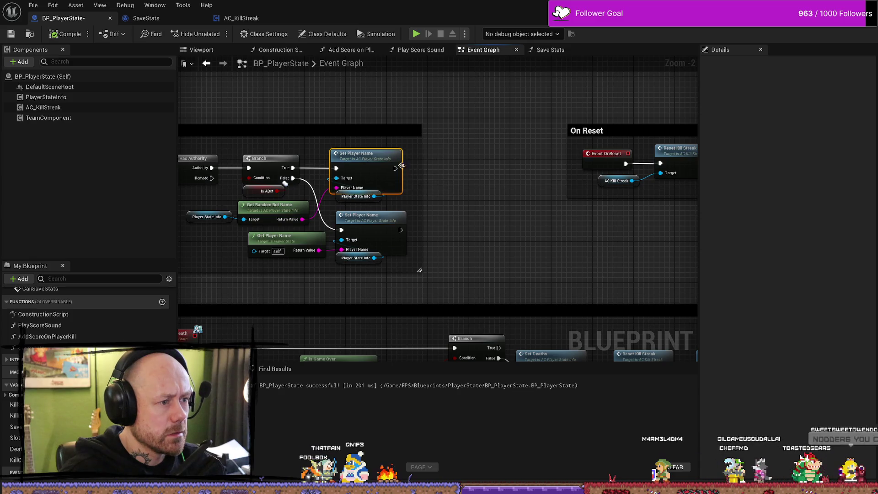
pyautogui.moveTo(396, 168); pyautogui.dragTo(441, 168)
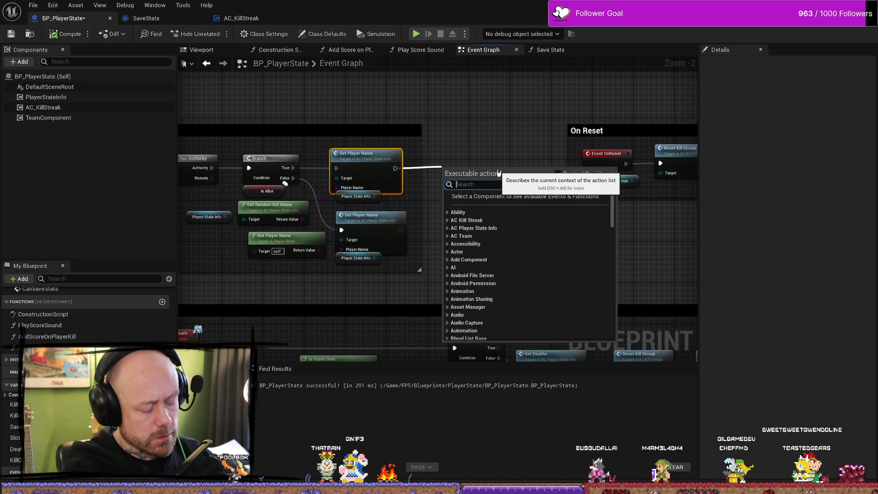
# Step: Search 'save' actions, then dismiss the list and look over the On Reset and KillingSpree sections
pyautogui.write('save')
pyautogui.scroll(-2, 499, 263)
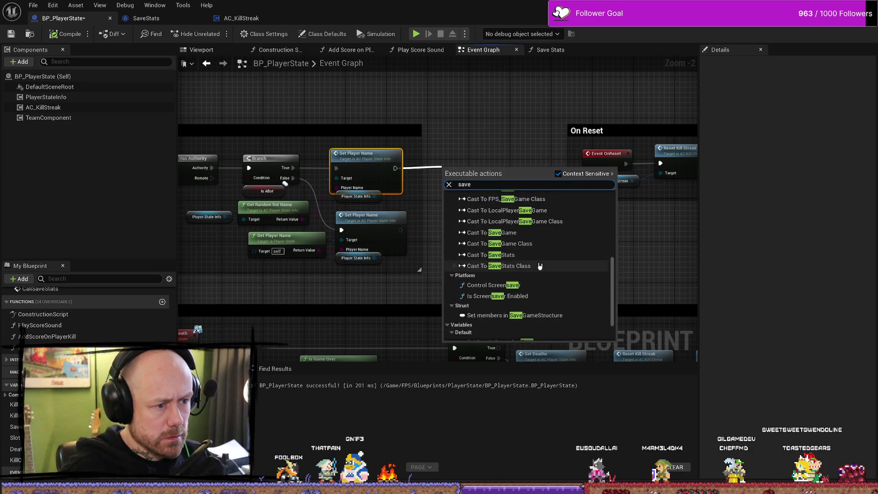
pyautogui.scroll(5, 526, 270)
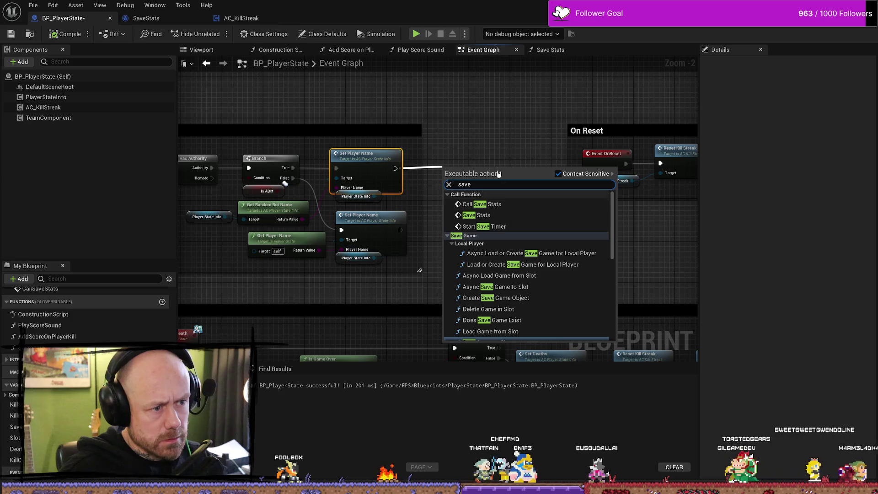
pyautogui.moveTo(500, 143); pyautogui.dragTo(251, 181)
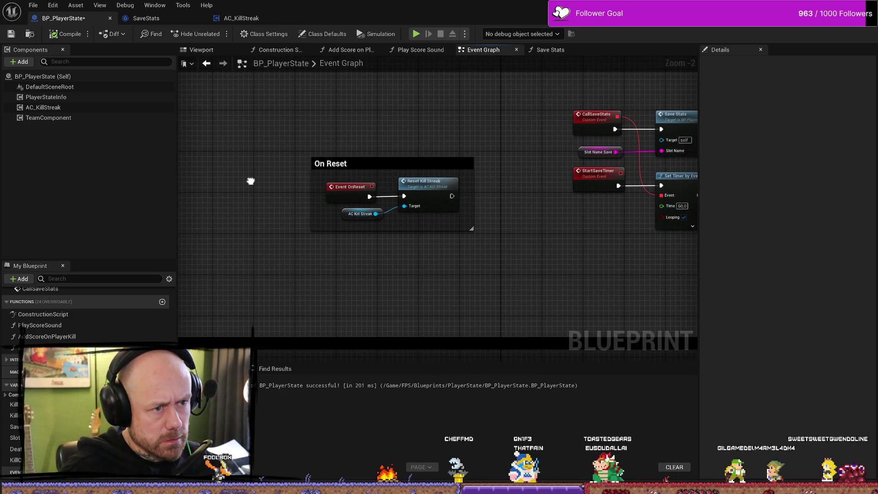
pyautogui.scroll(-4, 392, 235)
pyautogui.scroll(2, 567, 137)
pyautogui.moveTo(426, 246)
pyautogui.mouseDown()
pyautogui.moveTo(523, 235)
pyautogui.moveTo(494, 125)
pyautogui.moveTo(494, 80)
pyautogui.moveTo(407, 297)
pyautogui.moveTo(429, 278)
pyautogui.moveTo(419, 299)
pyautogui.mouseUp()
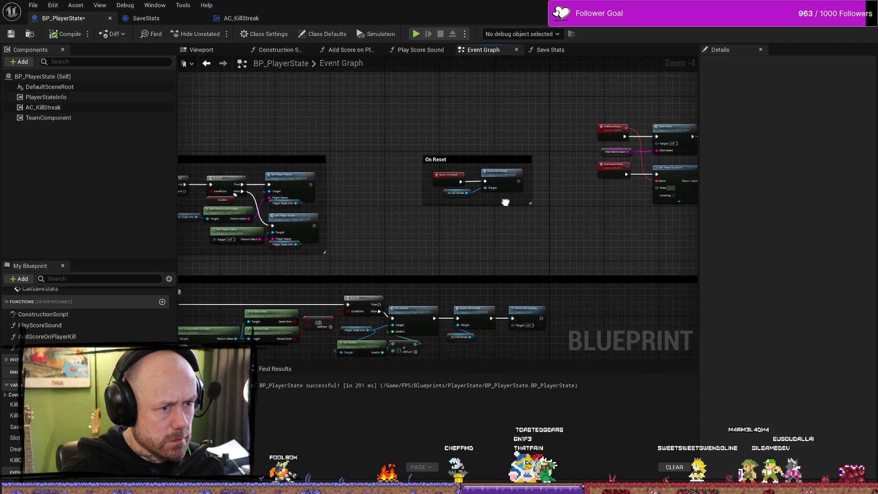
pyautogui.scroll(4, 292, 205)
# Step: Chain Call Save Stats and then Start Save Timer after Set Player Name
pyautogui.moveTo(371, 136); pyautogui.dragTo(414, 135)
pyautogui.write('call sa')
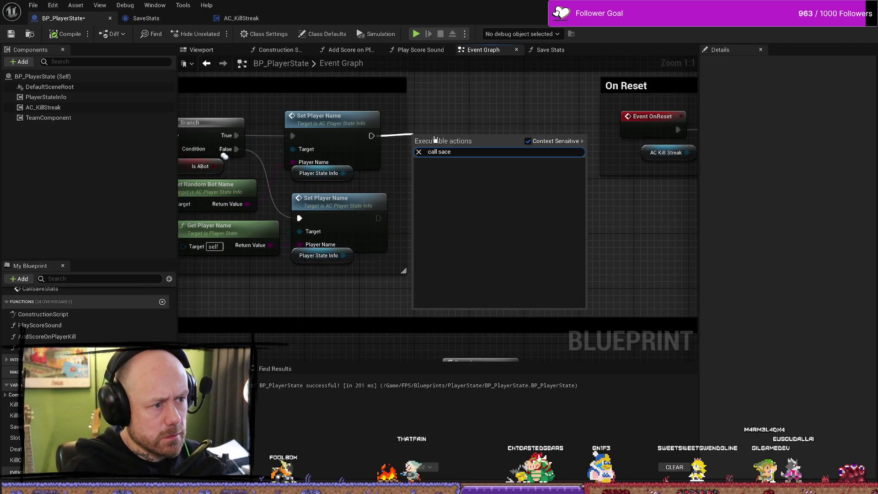
pyautogui.press('Return')
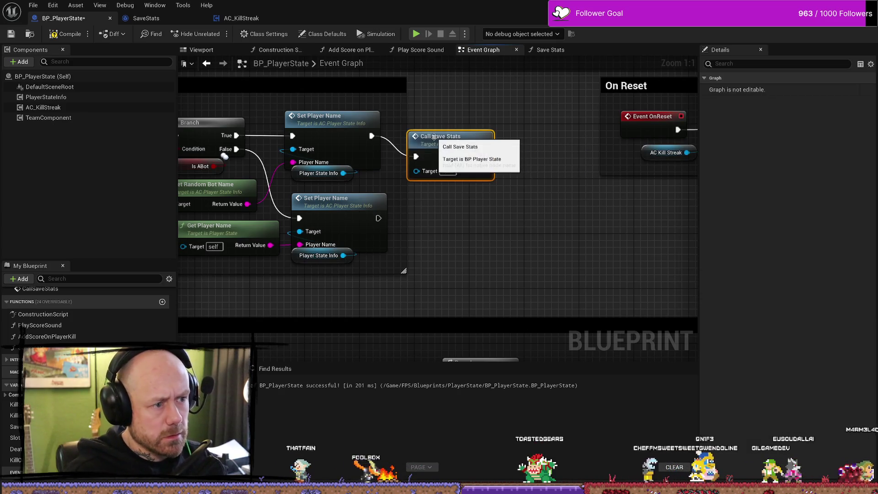
pyautogui.moveTo(417, 193); pyautogui.dragTo(465, 245)
pyautogui.write('call')
pyautogui.press('BackSpace')
pyautogui.press('BackSpace')
pyautogui.press('BackSpace')
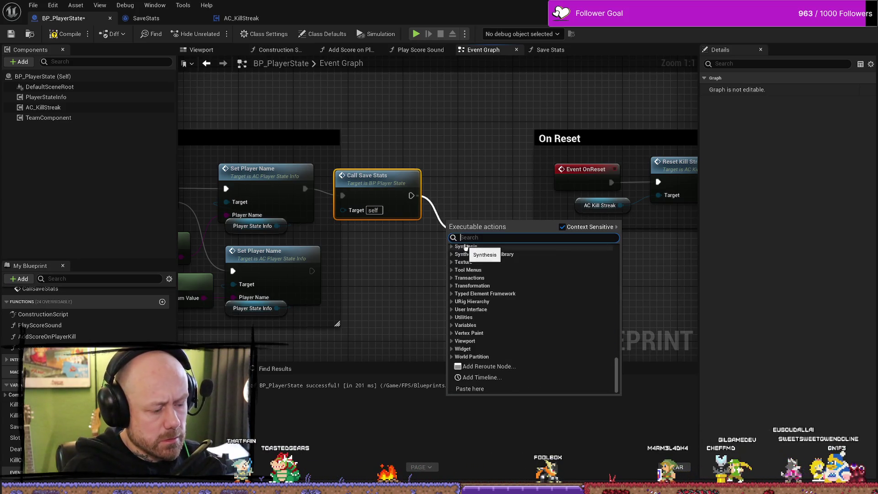
pyautogui.write('savetim')
pyautogui.press('Escape')
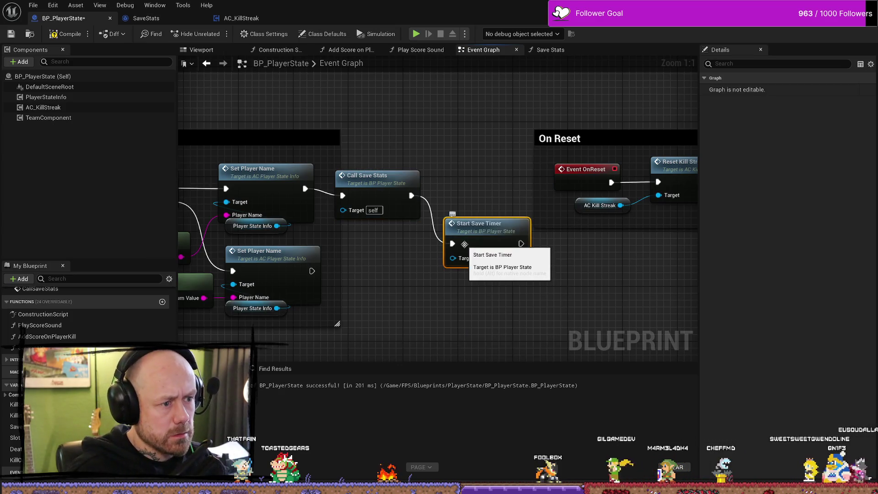
# Step: Move the On Reset group further right and compile BP_PlayerState
pyautogui.moveTo(465, 247)
pyautogui.mouseDown()
pyautogui.moveTo(288, 189)
pyautogui.moveTo(507, 206)
pyautogui.moveTo(340, 197)
pyautogui.mouseUp()
pyautogui.moveTo(457, 161); pyautogui.dragTo(489, 161)
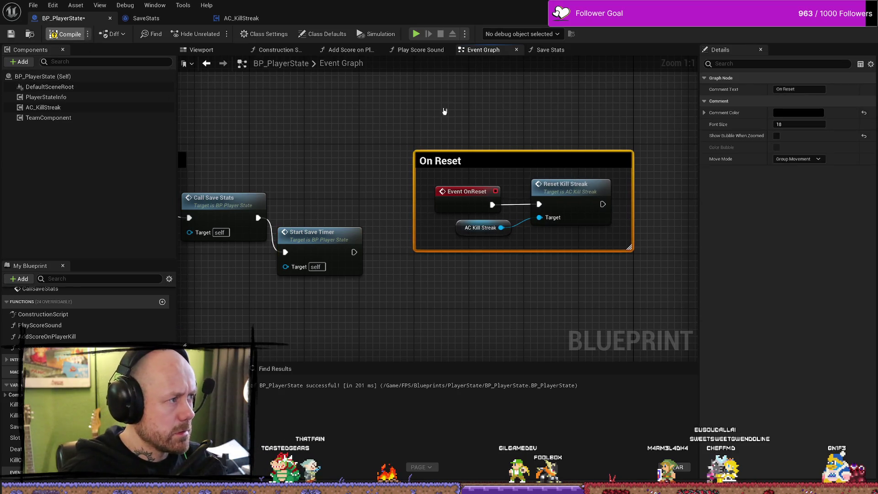
pyautogui.click(79, 39)
# Step: Launch a singleplayer Deathmatch on Ruined Village, deploy with the crossbow and walk onto the balcony
pyautogui.hotkey('alt', 'p')
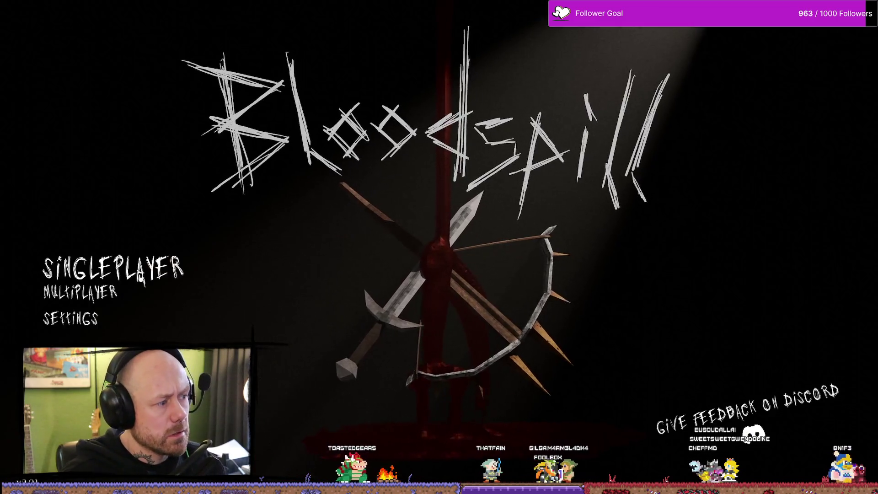
pyautogui.click(85, 266)
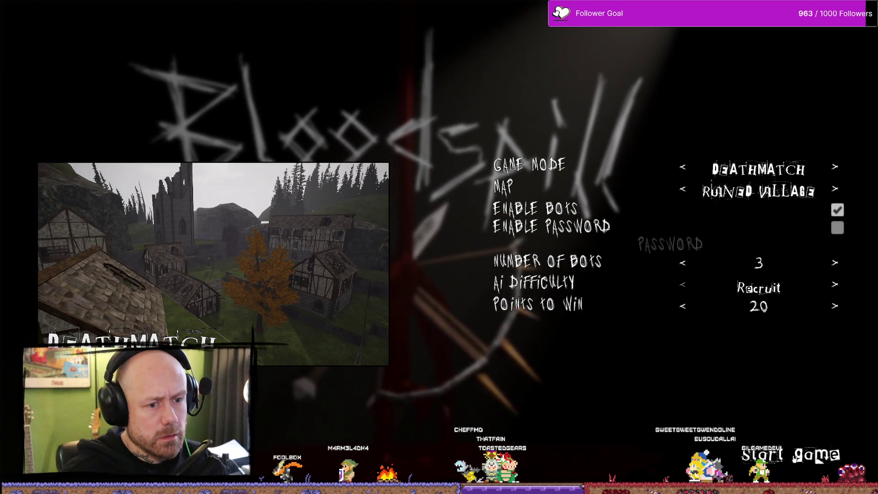
pyautogui.click(773, 456)
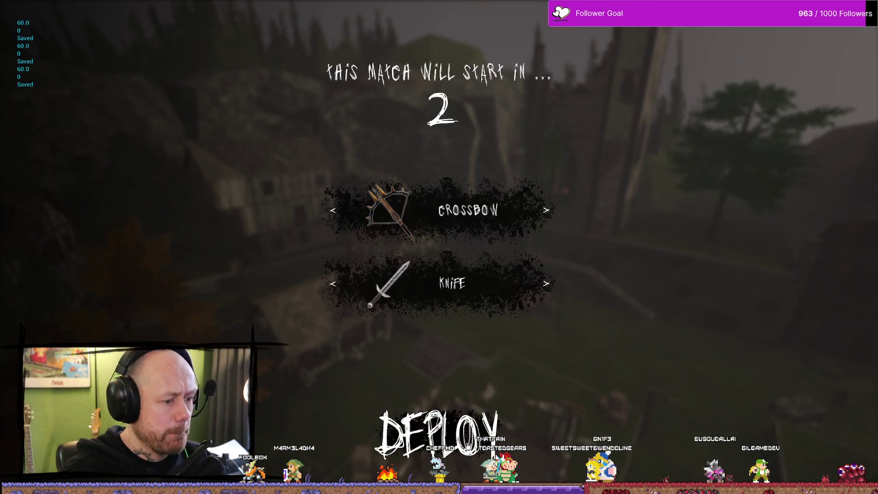
pyautogui.click(439, 431)
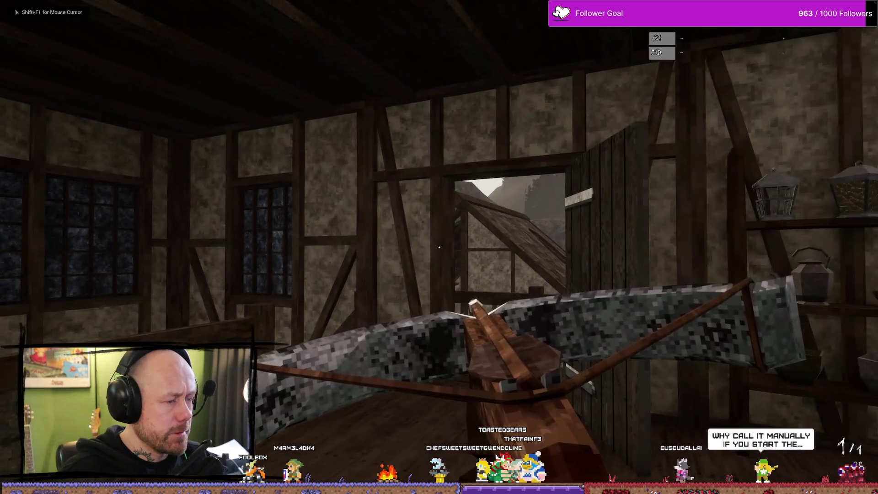
pyautogui.press('w')
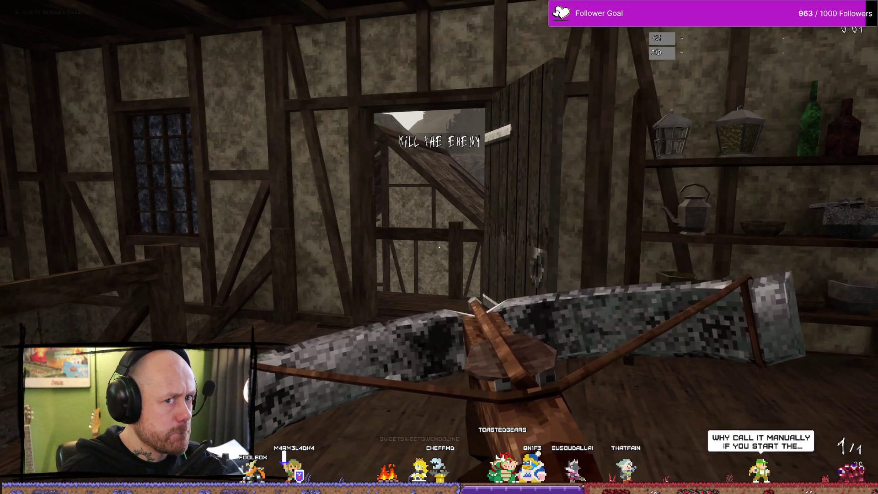
pyautogui.press('w')
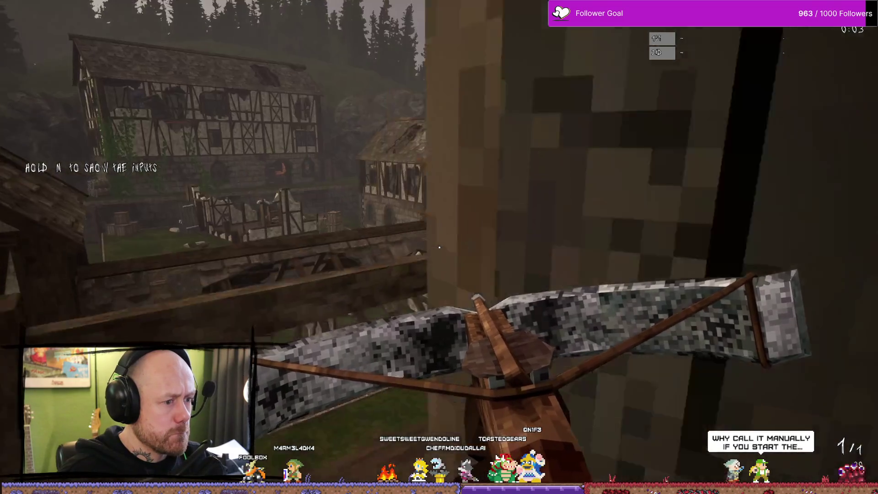
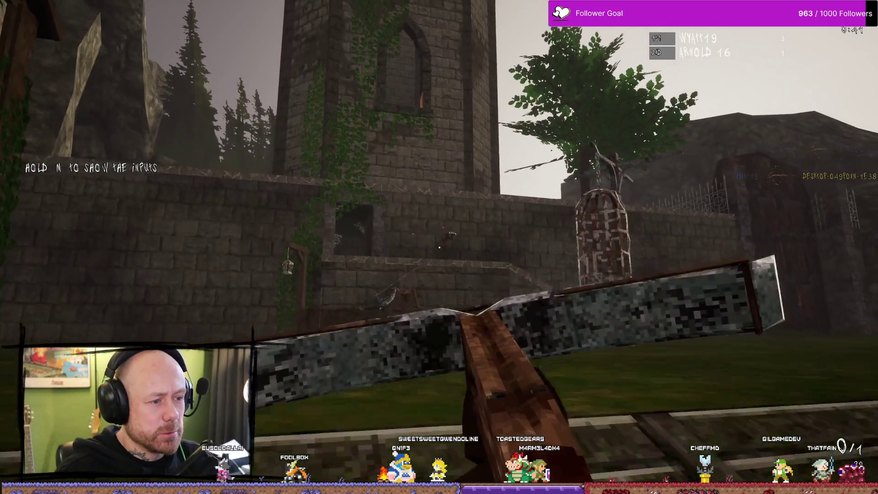
# Step: Walk through the deathmatch level past the hanging cage toward the timber buildings
pyautogui.press('w')
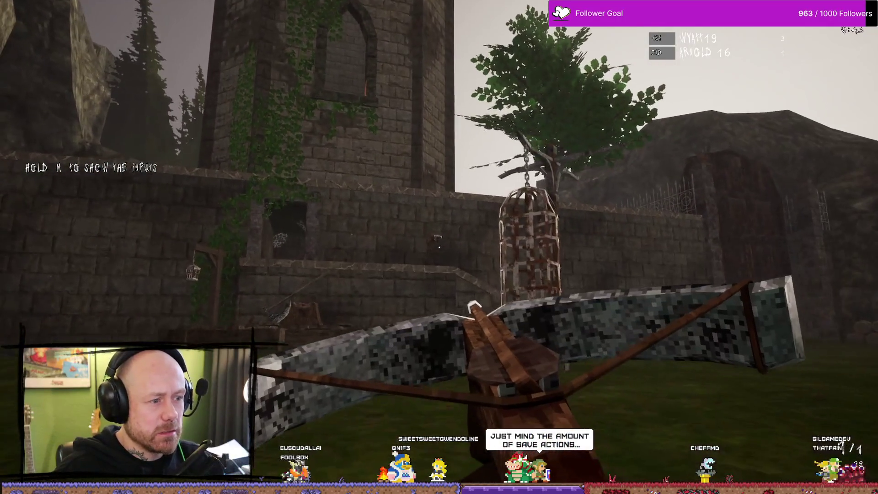
pyautogui.press('w')
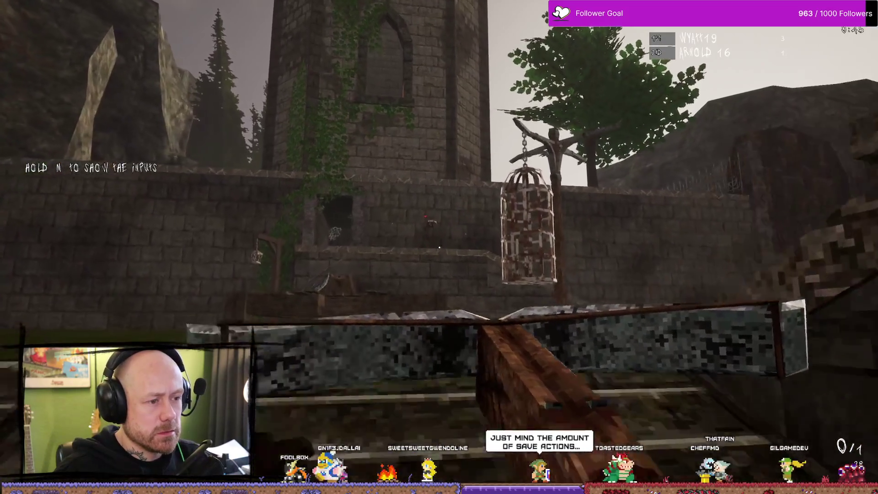
pyautogui.press('w')
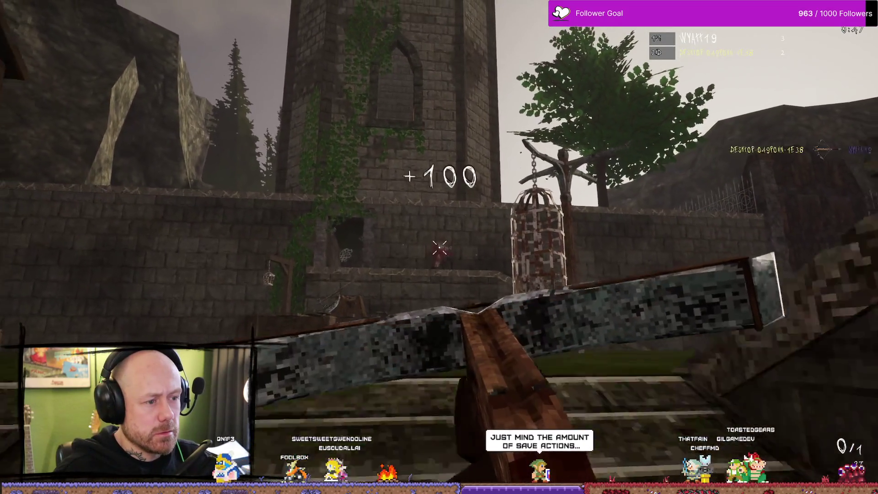
pyautogui.press('w')
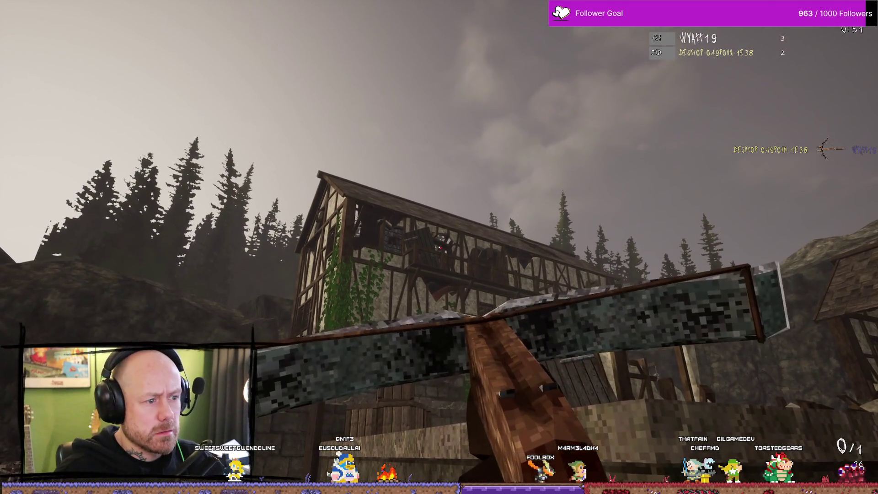
pyautogui.press('w')
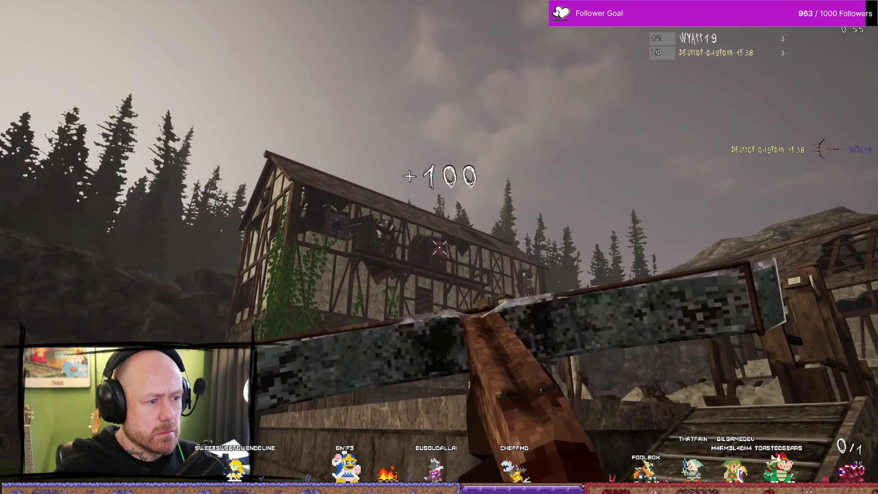
pyautogui.press('w')
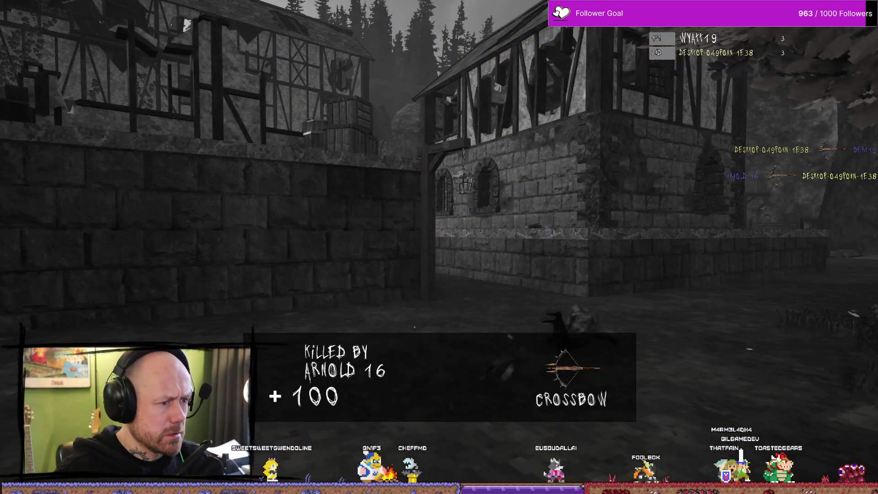
# Step: After dying, check the scoreboard, respawn, and fire a crossbow bolt at an enemy
pyautogui.press('Tab')
pyautogui.press('Tab')
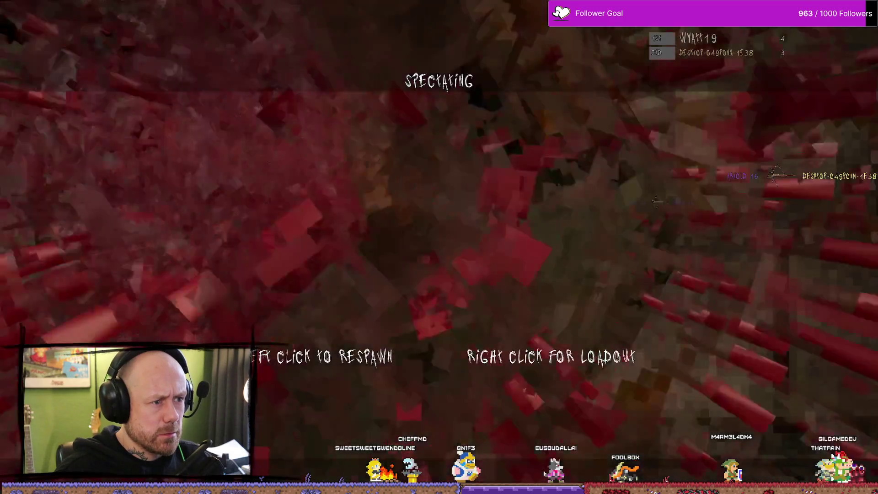
pyautogui.click(439, 247)
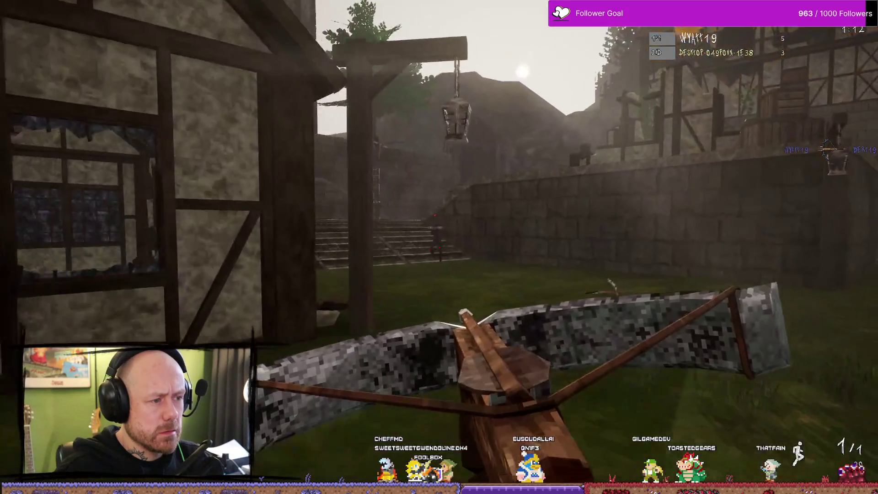
pyautogui.click(438, 246)
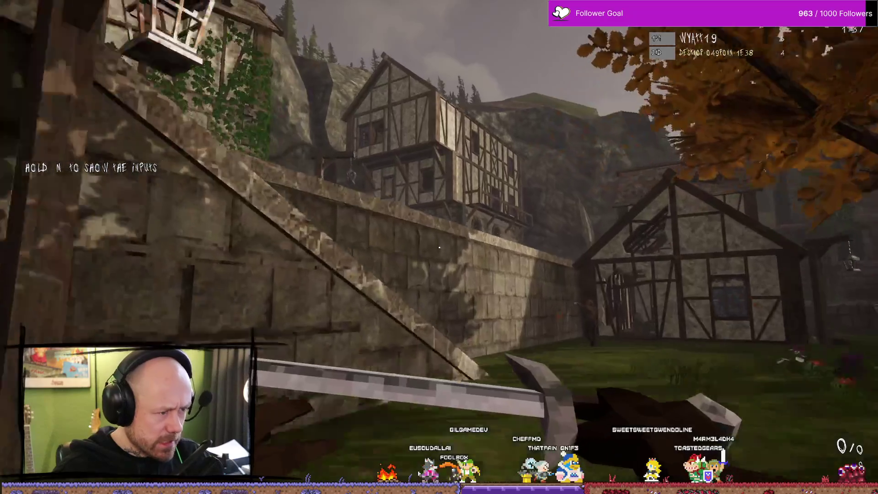
# Step: Walk to the timber house, strike a nearby enemy for a kill, then end the play session
pyautogui.press('w')
pyautogui.press('w')
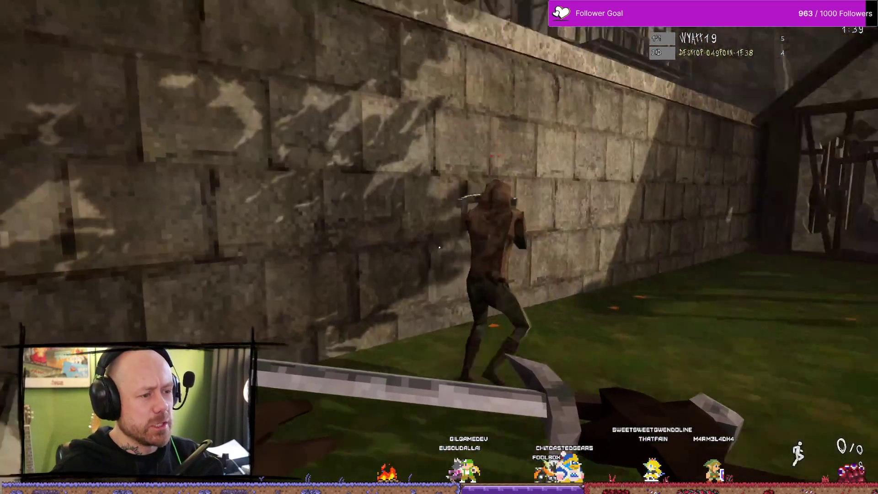
pyautogui.click(439, 247)
pyautogui.press('s')
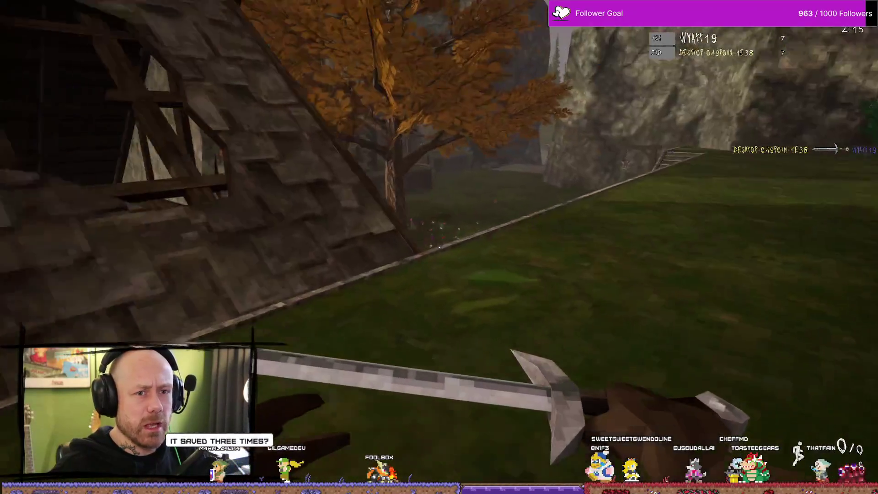
pyautogui.press('Escape')
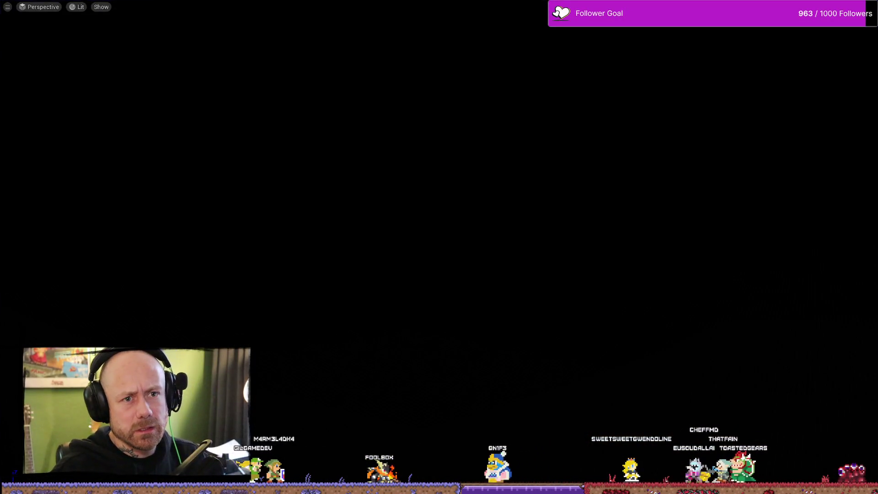
# Step: Open BP_PlayerState's Event Graph and pan to the Save Stats and Set Timer nodes
pyautogui.hotkey('ctrl', 'space')
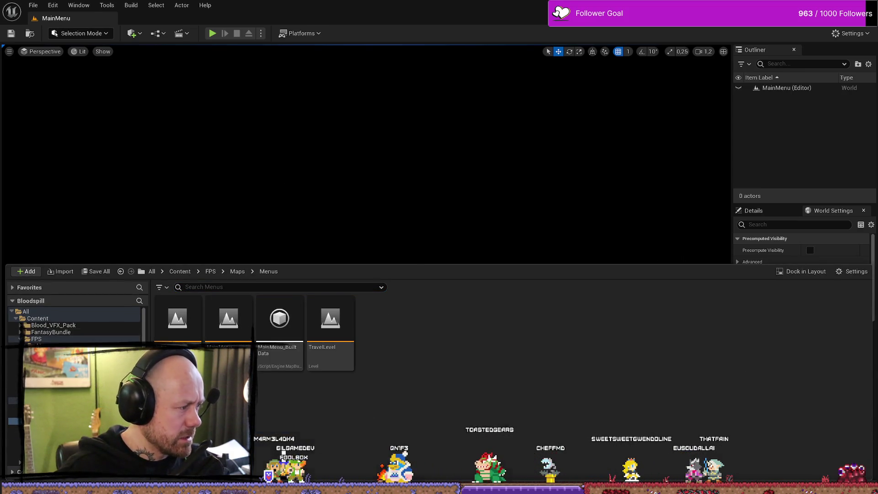
pyautogui.hotkey('alt', 'Tab')
pyautogui.scroll(-5, 480, 299)
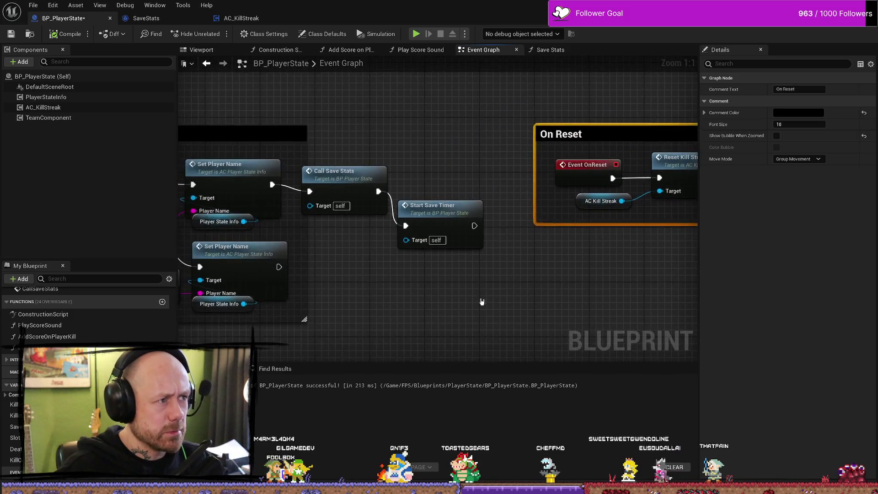
pyautogui.scroll(5, 429, 221)
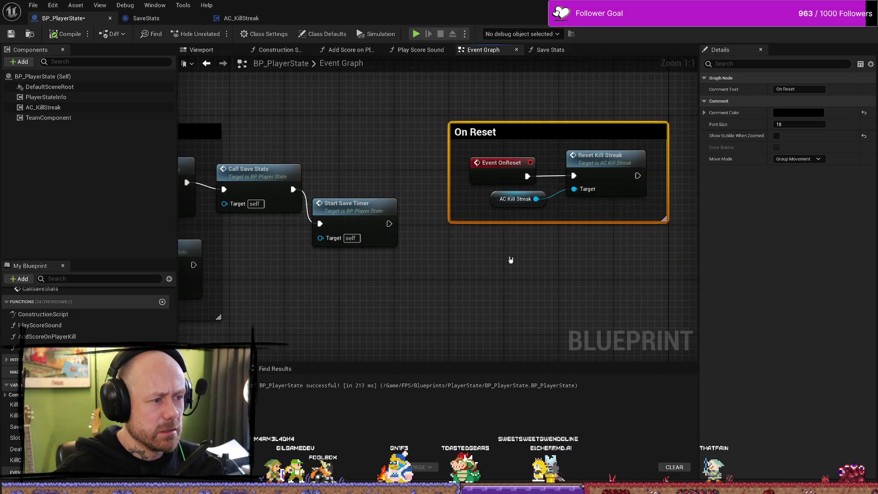
pyautogui.scroll(-3, 510, 261)
pyautogui.moveTo(483, 185)
pyautogui.mouseDown()
pyautogui.moveTo(494, 186)
pyautogui.moveTo(358, 193)
pyautogui.mouseUp()
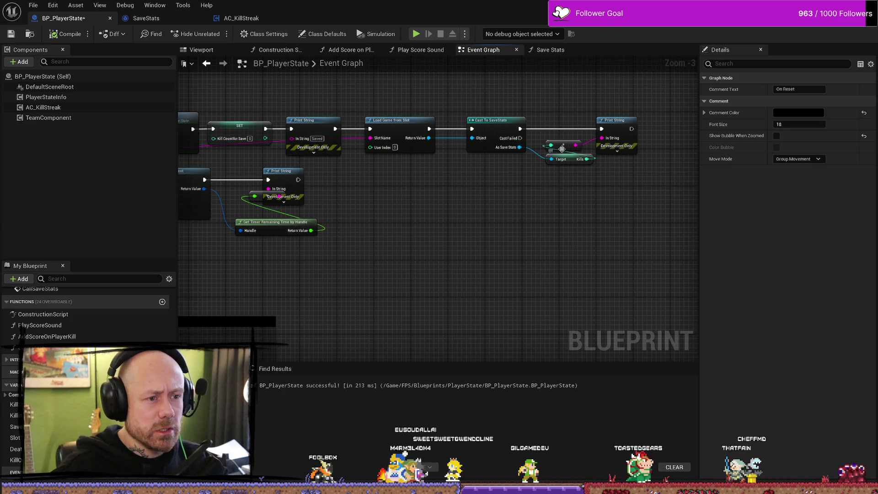
pyautogui.moveTo(470, 256); pyautogui.dragTo(549, 241)
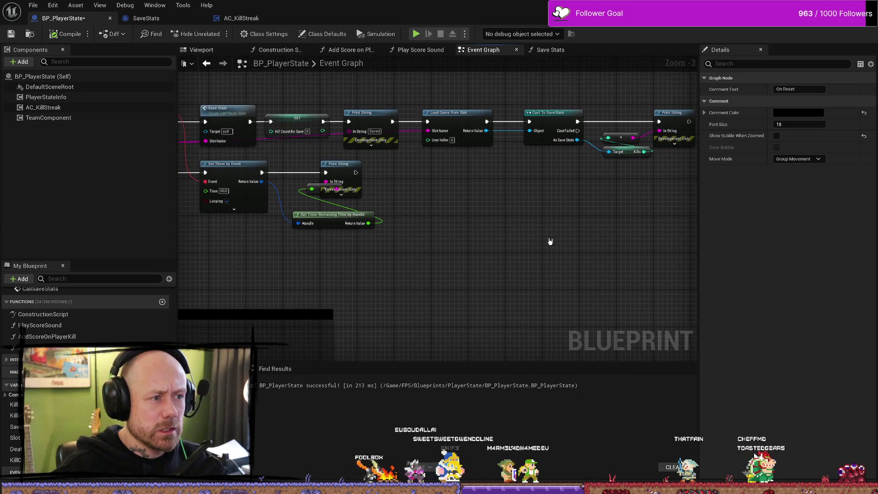
# Step: Delete the Print String, Get Timer Remaining Time and conversion nodes, and set the timer Time to 30
pyautogui.moveTo(669, 192); pyautogui.dragTo(670, 193)
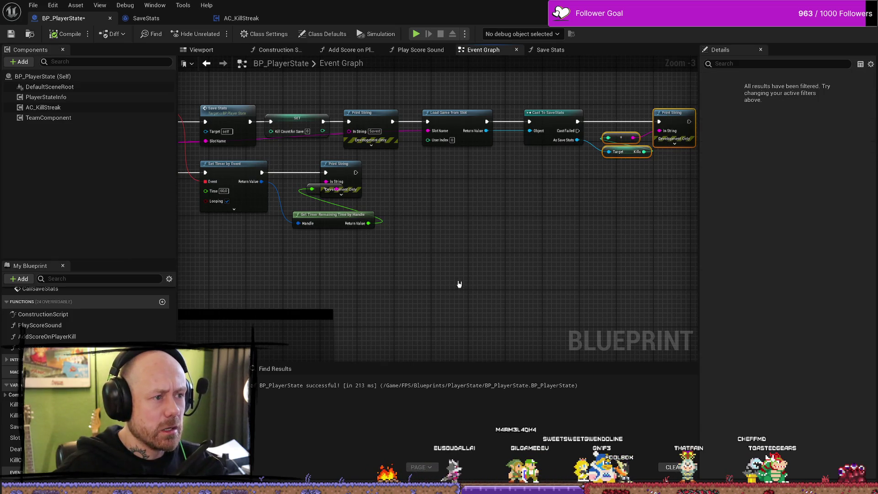
pyautogui.moveTo(459, 284); pyautogui.dragTo(579, 287)
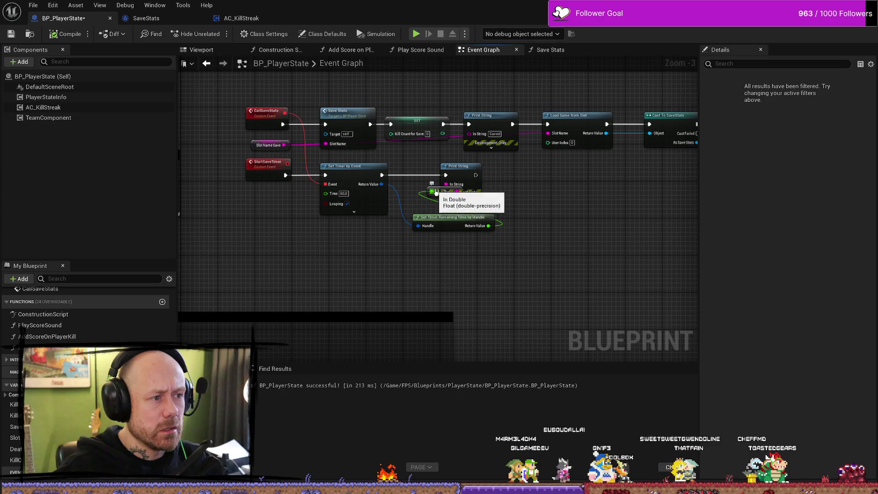
pyautogui.moveTo(436, 192); pyautogui.dragTo(415, 195)
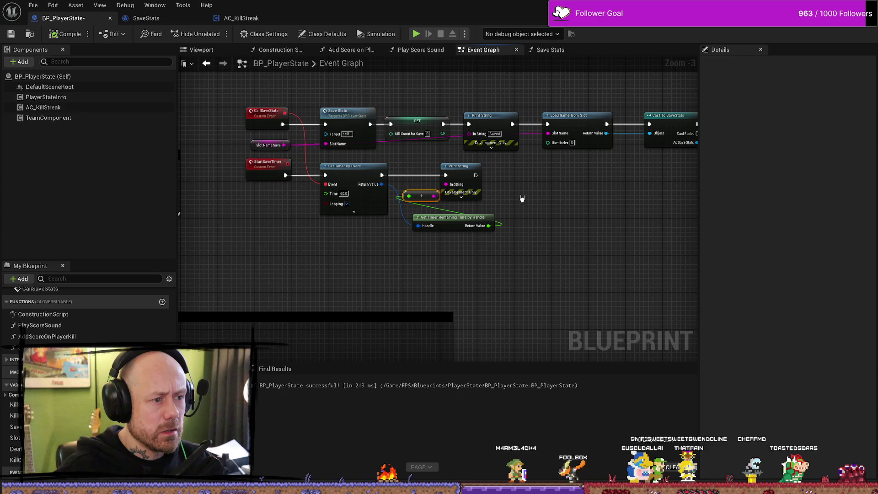
pyautogui.moveTo(467, 250)
pyautogui.mouseDown()
pyautogui.moveTo(413, 198)
pyautogui.moveTo(416, 245)
pyautogui.moveTo(410, 201)
pyautogui.mouseUp()
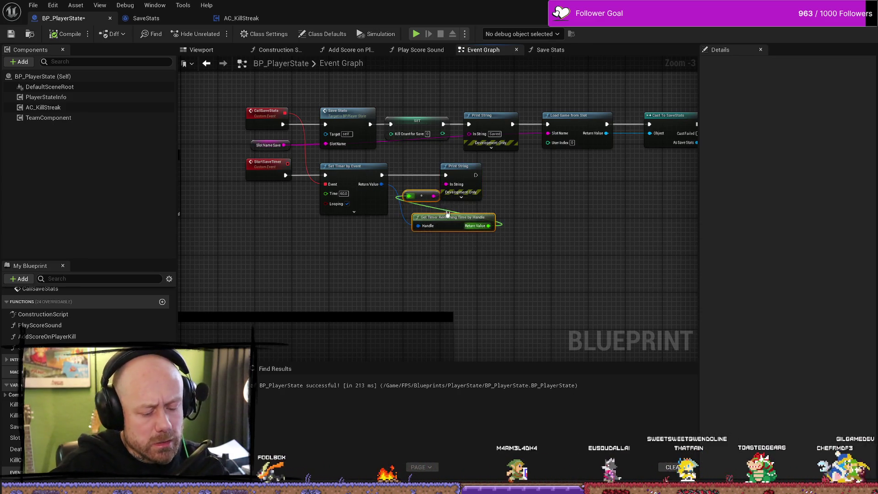
pyautogui.press('Delete')
pyautogui.click(464, 169)
pyautogui.press('Delete')
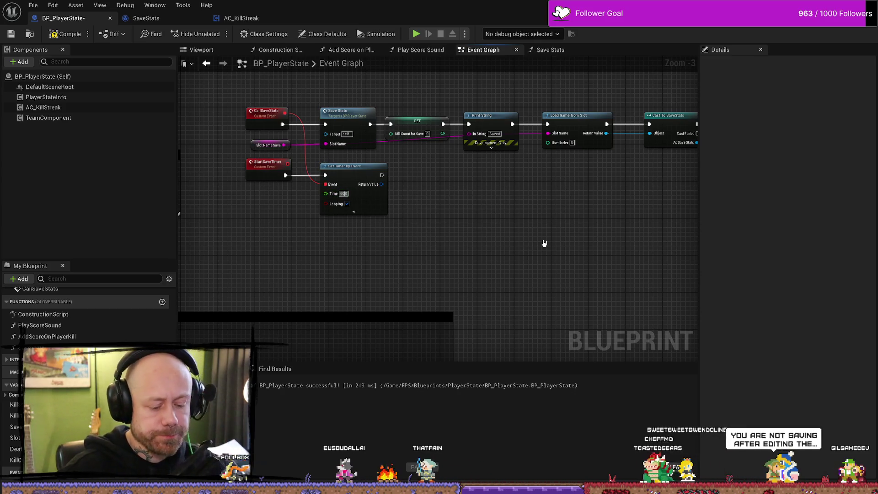
pyautogui.write('30')
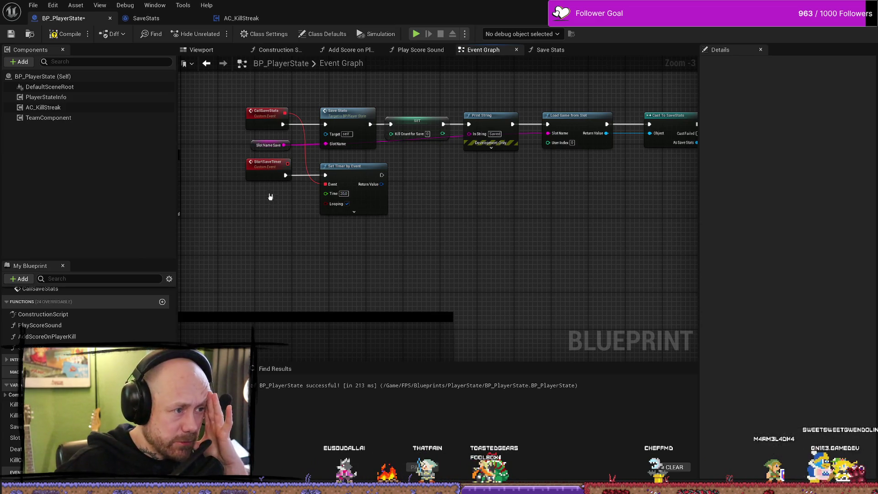
pyautogui.scroll(-5, 505, 255)
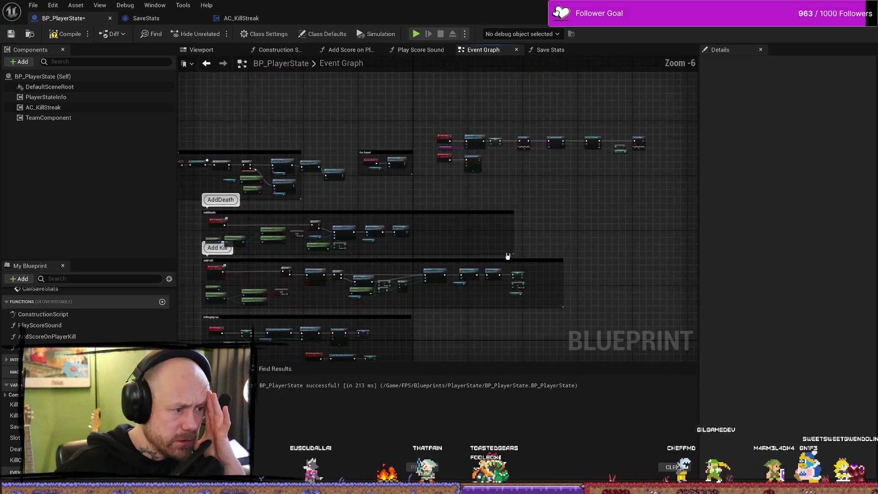
# Step: Pan the Event Graph to the CallSaveStats event and double-click Save Stats to open its function
pyautogui.scroll(5, 553, 224)
pyautogui.moveTo(553, 224); pyautogui.dragTo(530, 74)
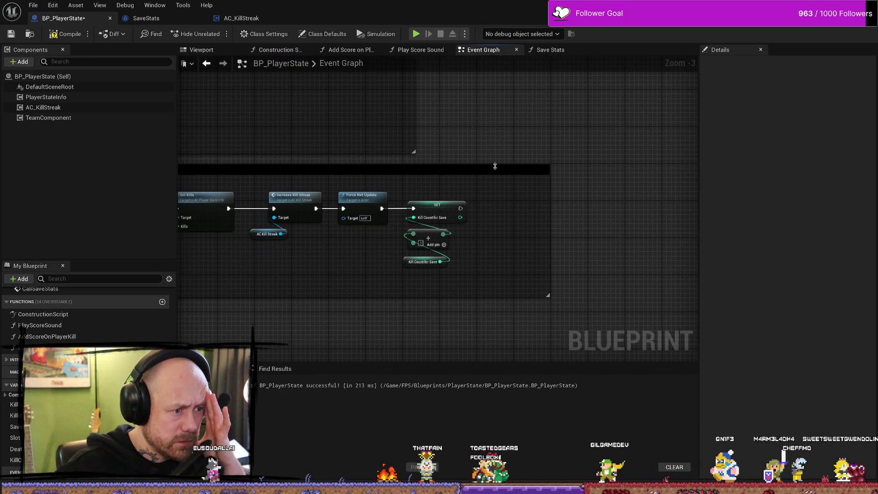
pyautogui.scroll(-1, 505, 139)
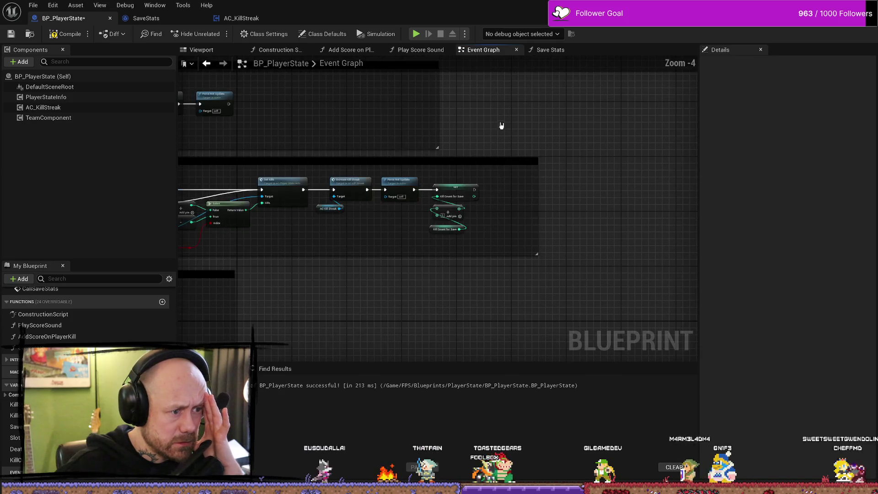
pyautogui.scroll(-1, 570, 147)
pyautogui.scroll(1, 609, 183)
pyautogui.scroll(-1, 434, 137)
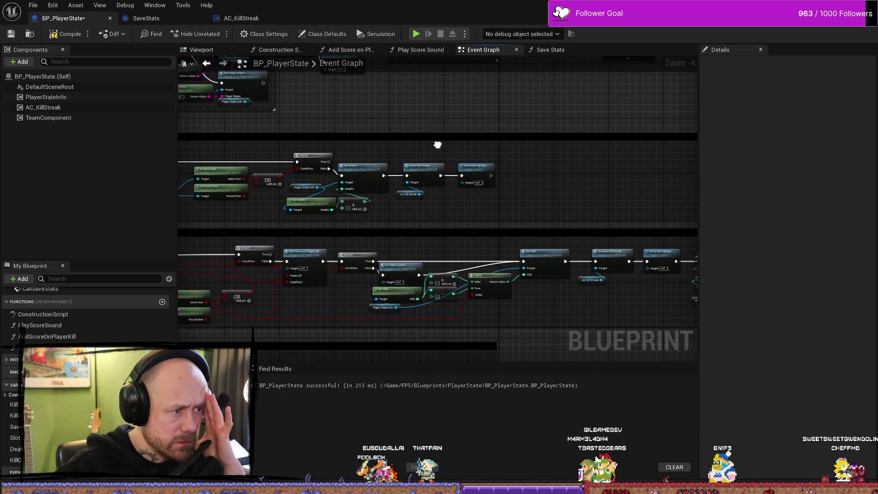
pyautogui.scroll(1, 486, 183)
pyautogui.moveTo(486, 184); pyautogui.dragTo(473, 208)
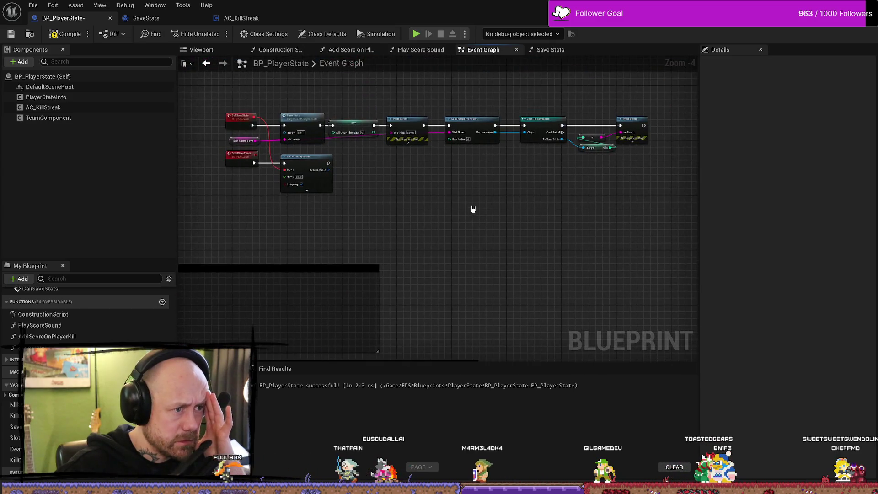
pyautogui.scroll(4, 503, 204)
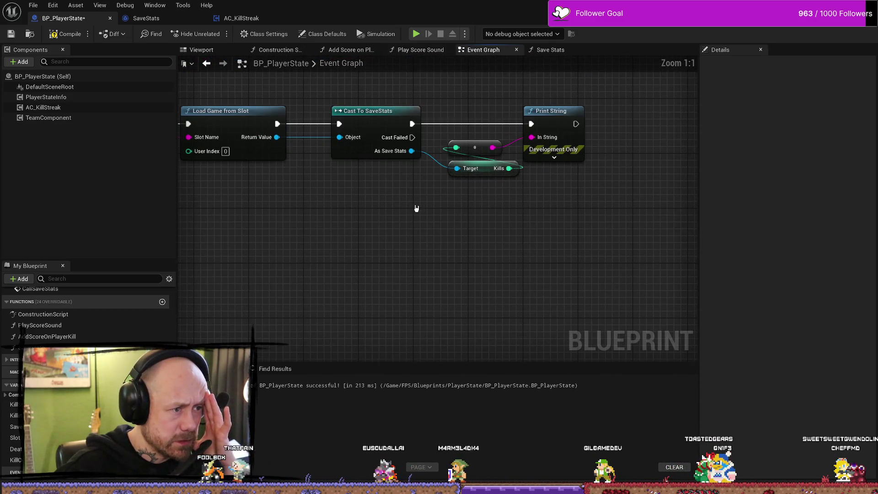
pyautogui.moveTo(416, 208); pyautogui.dragTo(516, 215)
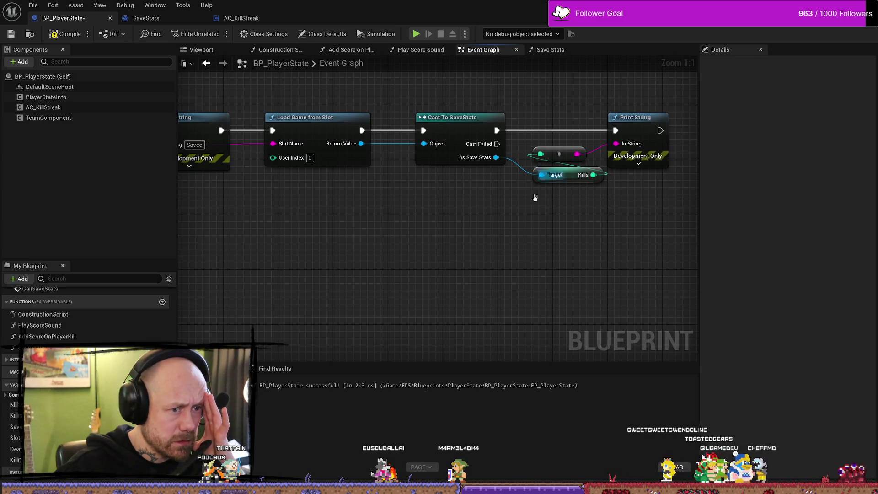
pyautogui.moveTo(535, 197)
pyautogui.mouseDown()
pyautogui.moveTo(562, 245)
pyautogui.moveTo(476, 255)
pyautogui.mouseUp()
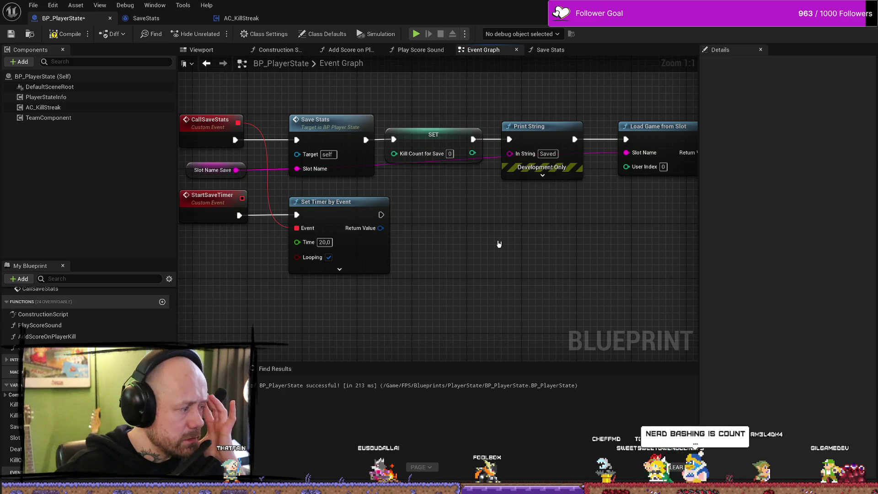
pyautogui.doubleClick(331, 130)
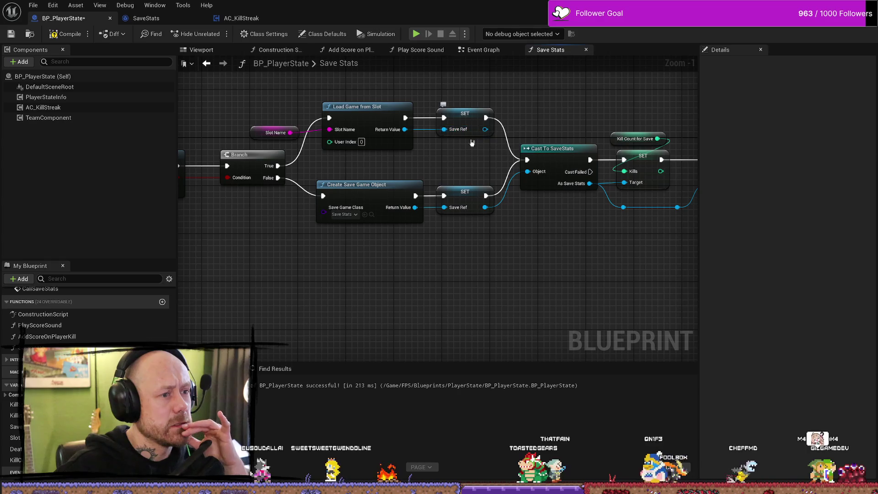
# Step: Pan the Save Stats graph and move the Kill Count for Save getter up-left
pyautogui.moveTo(476, 120); pyautogui.dragTo(429, 114)
pyautogui.moveTo(471, 153); pyautogui.dragTo(342, 155)
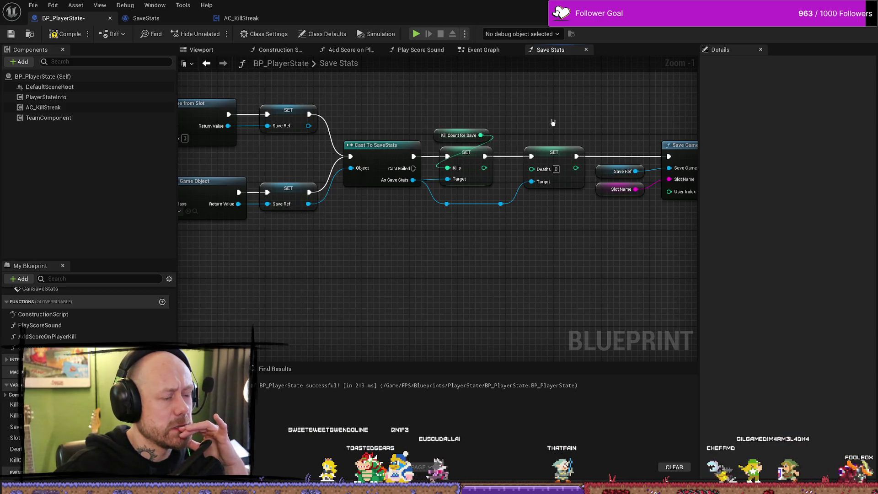
pyautogui.moveTo(553, 124); pyautogui.dragTo(475, 140)
pyautogui.moveTo(386, 152); pyautogui.dragTo(374, 111)
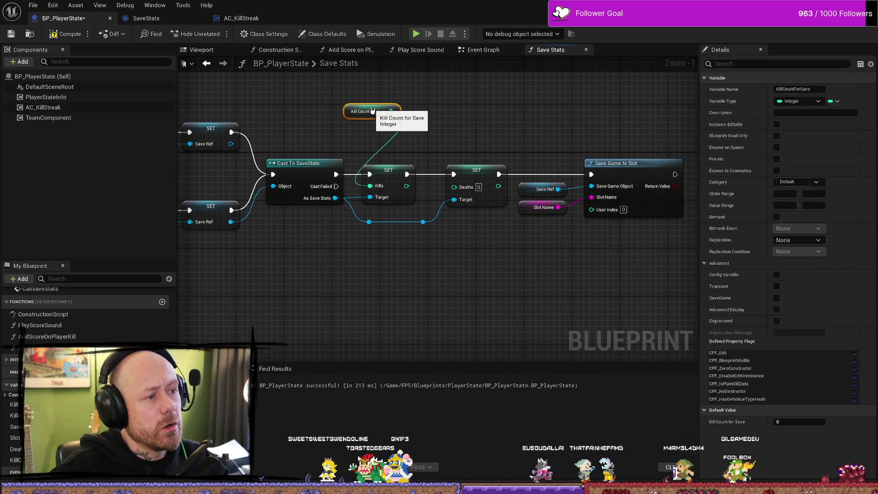
pyautogui.moveTo(444, 137); pyautogui.dragTo(492, 157)
pyautogui.click(492, 158)
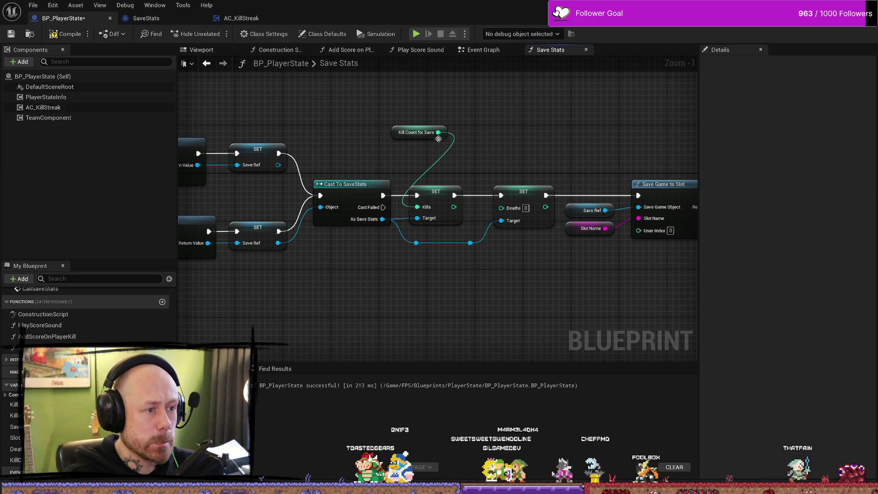
pyautogui.moveTo(402, 132); pyautogui.dragTo(361, 115)
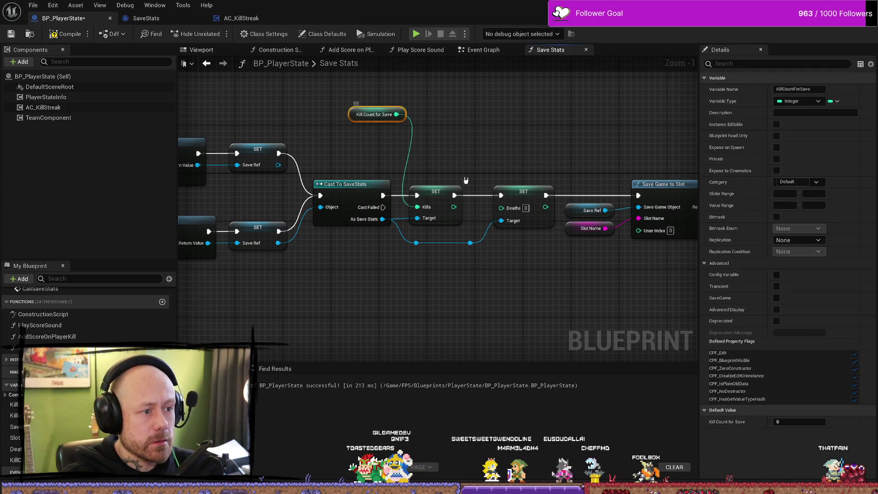
pyautogui.click(463, 155)
pyautogui.moveTo(463, 155); pyautogui.dragTo(489, 180)
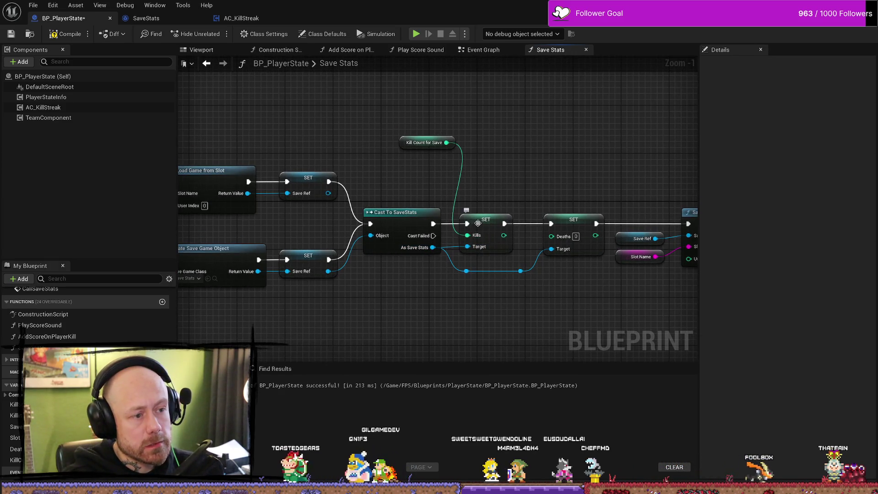
pyautogui.moveTo(477, 227); pyautogui.dragTo(490, 227)
pyautogui.click(418, 159)
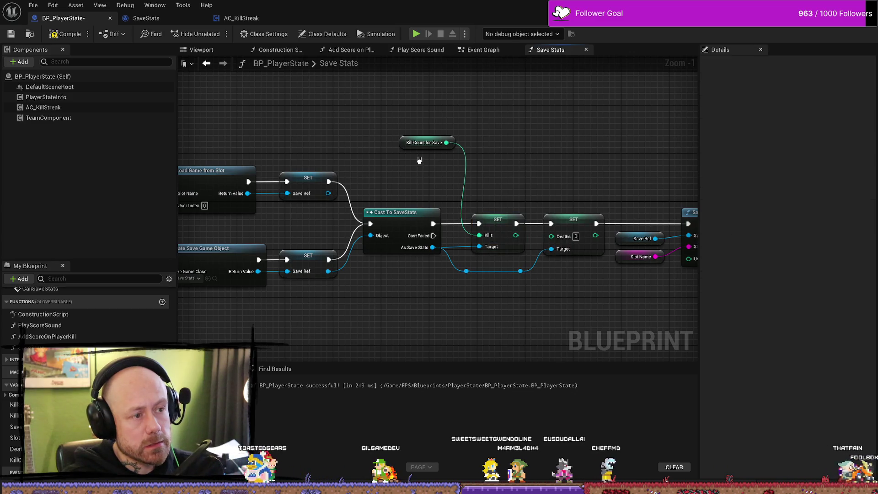
# Step: Add a Get Kills node from the As Save Stats output, undoing an incorrect getter first
pyautogui.rightClick(419, 159)
pyautogui.press('Escape')
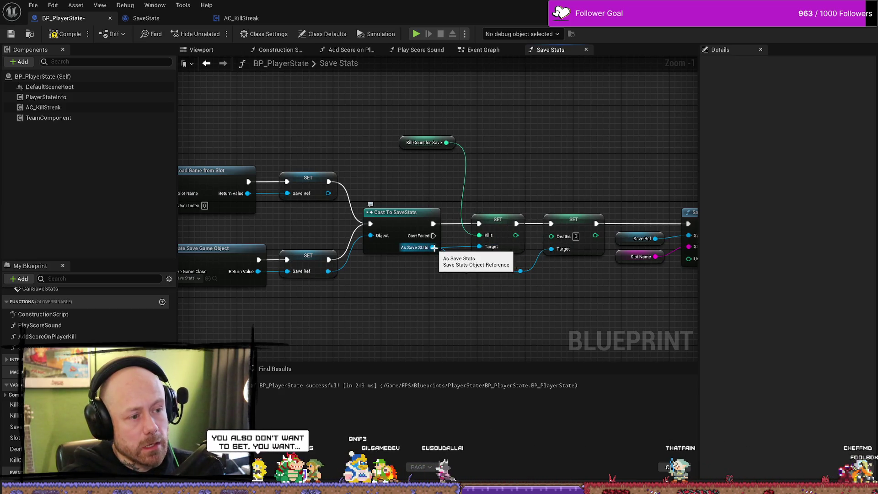
pyautogui.rightClick(415, 174)
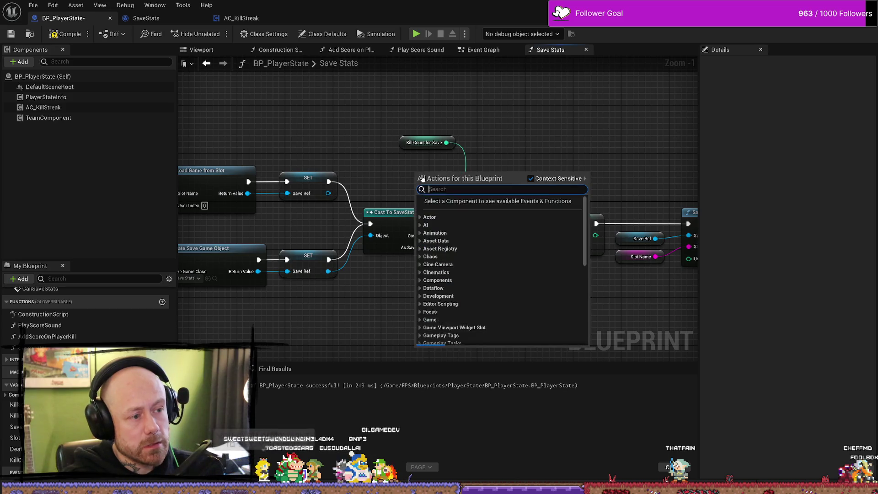
pyautogui.write('kills')
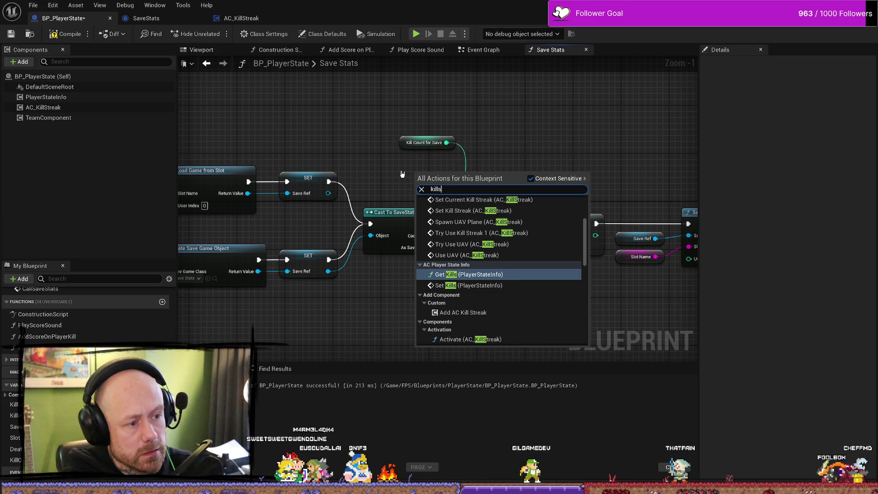
pyautogui.press('Return')
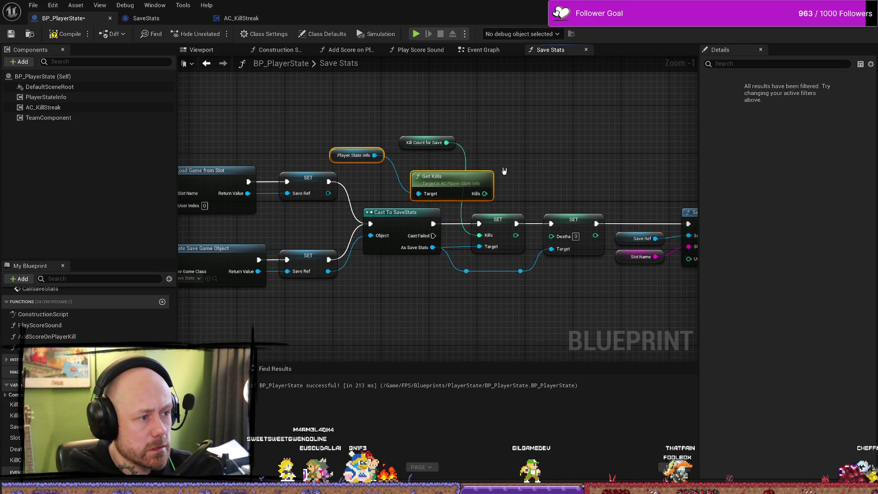
pyautogui.click(450, 179)
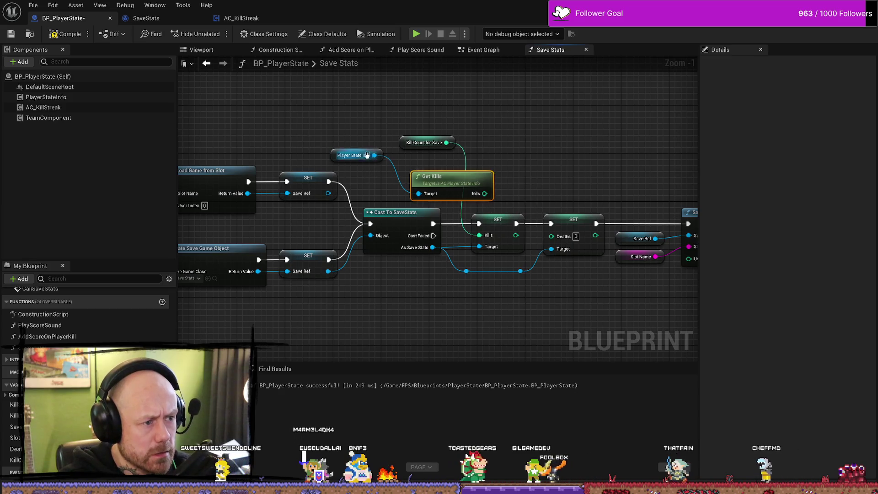
pyautogui.hotkey('ctrl', 'z')
pyautogui.hotkey('ctrl', 'z')
pyautogui.hotkey('ctrl', 'z')
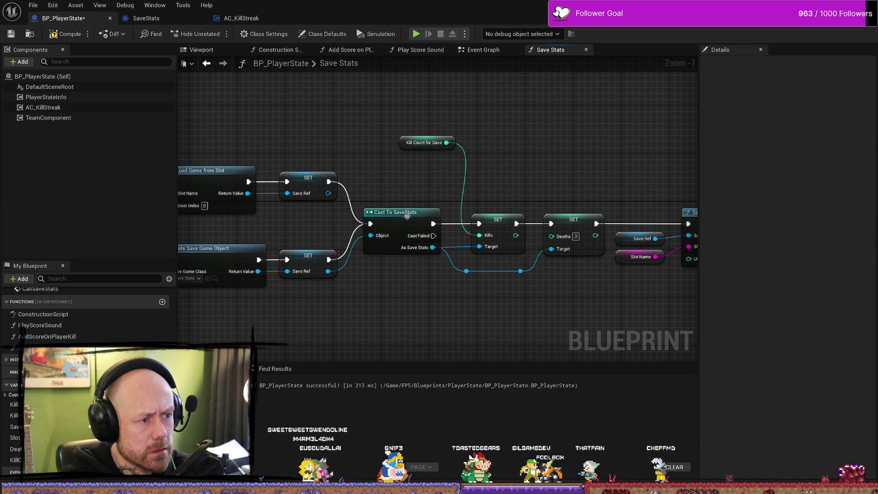
pyautogui.moveTo(439, 250)
pyautogui.mouseDown()
pyautogui.moveTo(453, 240)
pyautogui.moveTo(408, 181)
pyautogui.mouseUp()
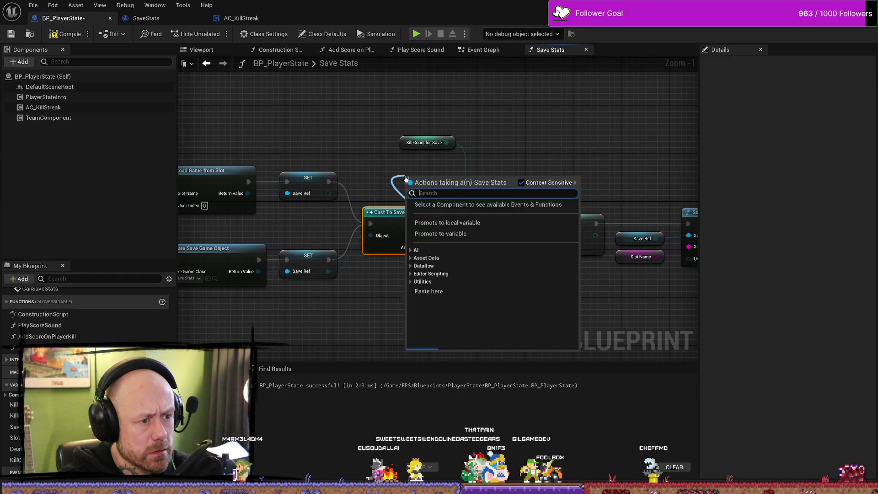
pyautogui.write('kills')
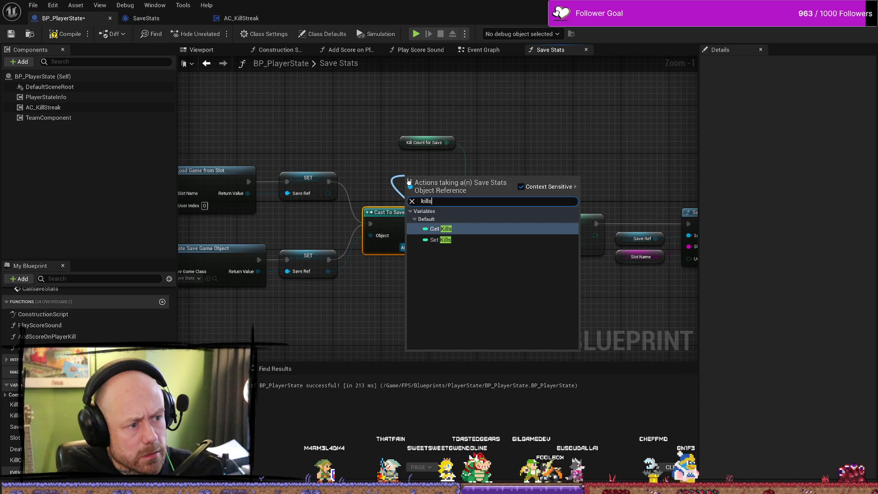
pyautogui.press('Return')
pyautogui.rightClick(428, 180)
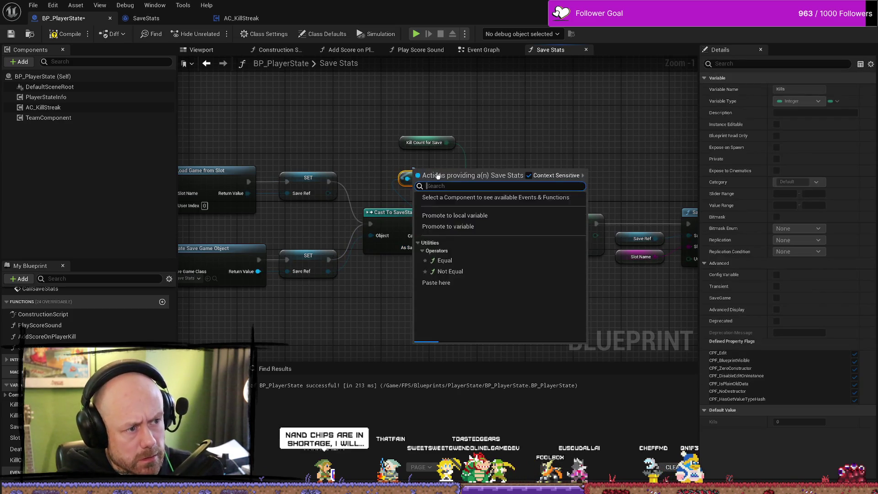
# Step: Add an integer Add node summing saved Kills and Kill Count for Save into SET Kills
pyautogui.moveTo(452, 179); pyautogui.dragTo(494, 167)
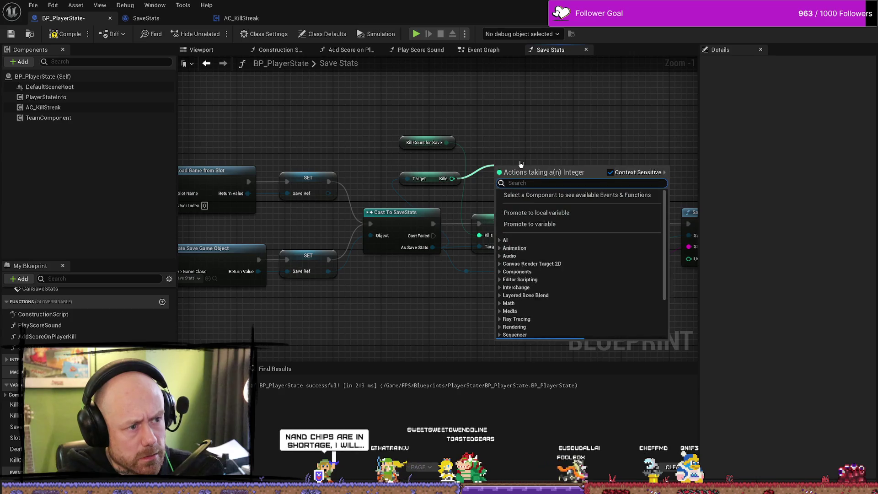
pyautogui.write('+')
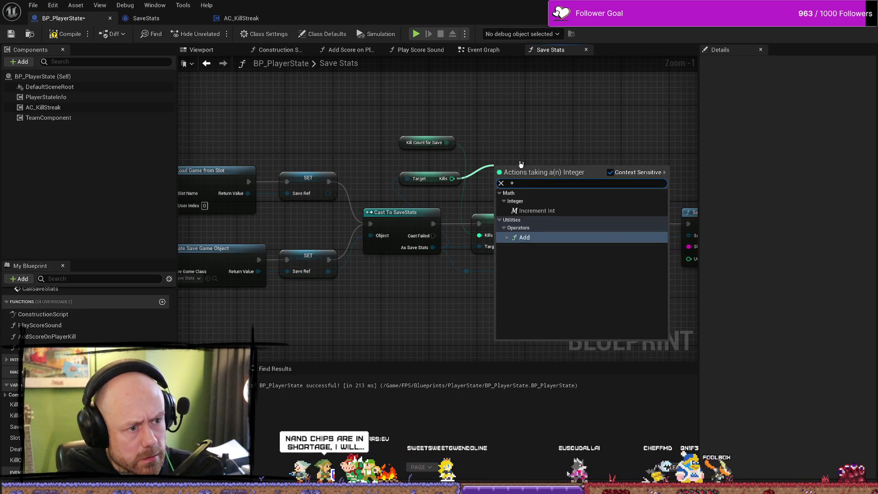
pyautogui.press('Return')
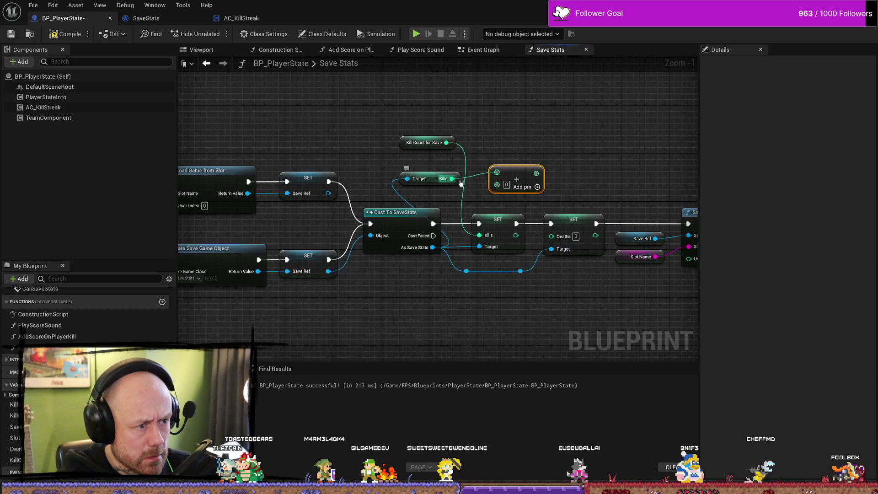
pyautogui.moveTo(452, 178); pyautogui.dragTo(494, 182)
pyautogui.moveTo(444, 142)
pyautogui.mouseDown()
pyautogui.moveTo(497, 172)
pyautogui.moveTo(479, 235)
pyautogui.mouseUp()
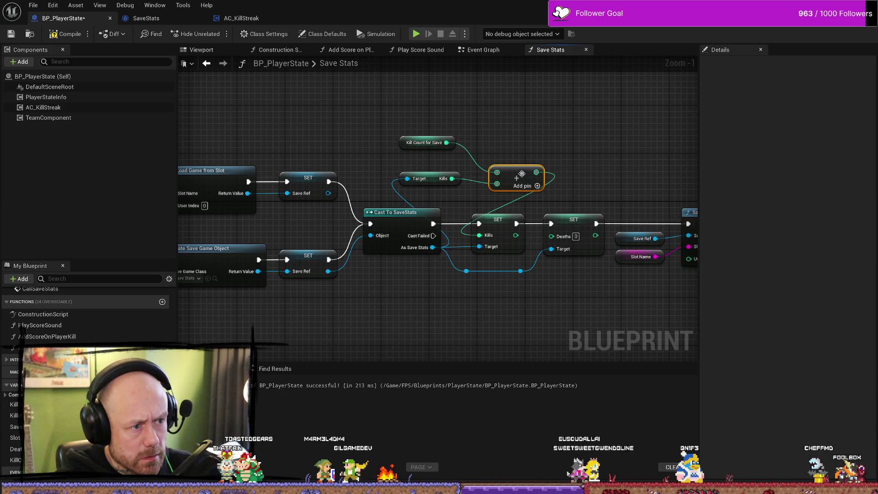
pyautogui.moveTo(516, 177)
pyautogui.mouseDown()
pyautogui.moveTo(468, 165)
pyautogui.moveTo(494, 158)
pyautogui.mouseUp()
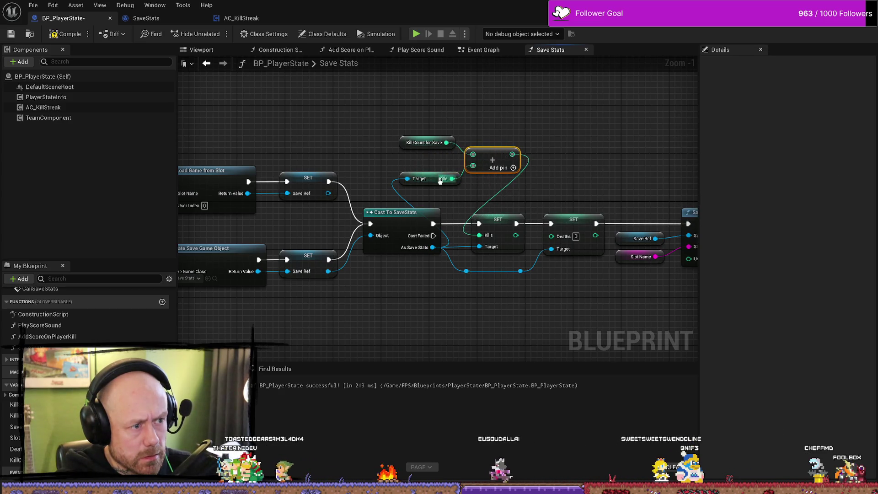
# Step: Shift the Add node and move the Deaths setter and save nodes to the right
pyautogui.click(443, 172)
pyautogui.scroll(-1, 466, 201)
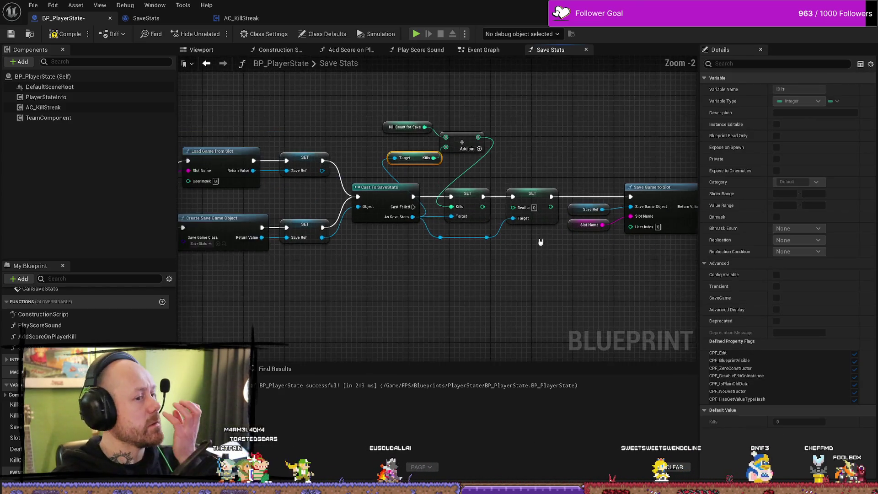
pyautogui.scroll(-2, 499, 231)
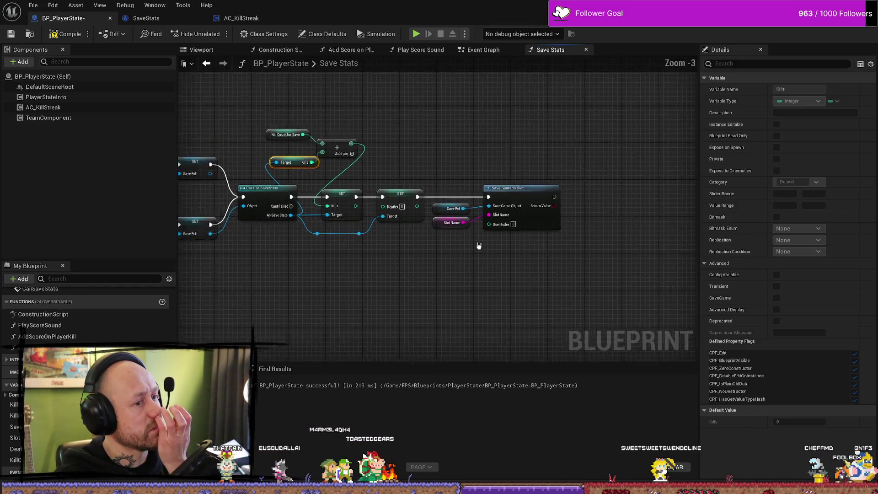
pyautogui.moveTo(524, 177); pyautogui.dragTo(415, 279)
pyautogui.moveTo(419, 214); pyautogui.dragTo(515, 215)
pyautogui.scroll(4, 405, 224)
pyautogui.click(392, 239)
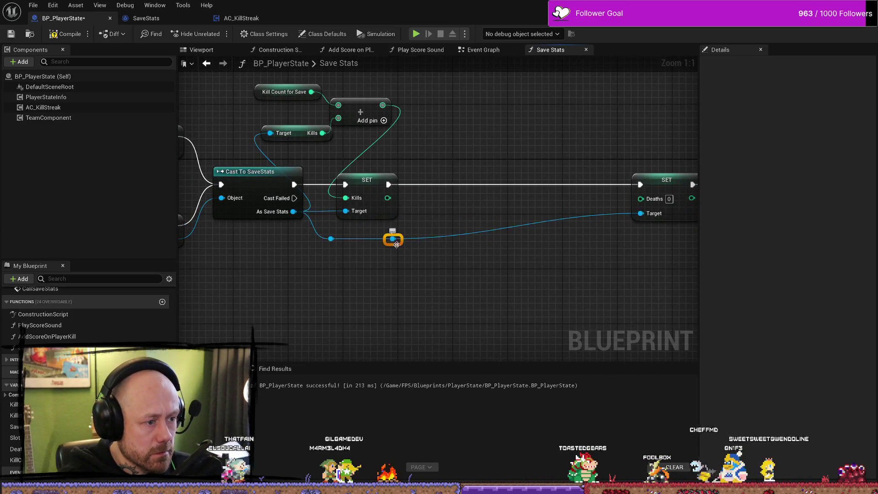
# Step: Line up the reroute point, Kills setter and Add node, and move the getters toward the cast
pyautogui.moveTo(397, 245); pyautogui.dragTo(534, 245)
pyautogui.moveTo(367, 181); pyautogui.dragTo(483, 188)
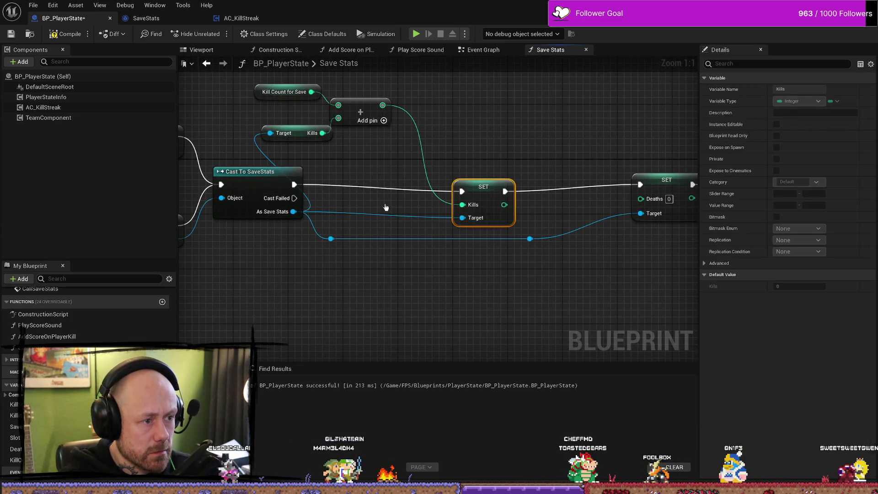
pyautogui.moveTo(361, 109)
pyautogui.mouseDown()
pyautogui.moveTo(393, 199)
pyautogui.moveTo(402, 199)
pyautogui.mouseUp()
pyautogui.moveTo(485, 192)
pyautogui.mouseDown()
pyautogui.moveTo(491, 178)
pyautogui.moveTo(499, 185)
pyautogui.mouseUp()
pyautogui.moveTo(395, 201); pyautogui.dragTo(416, 202)
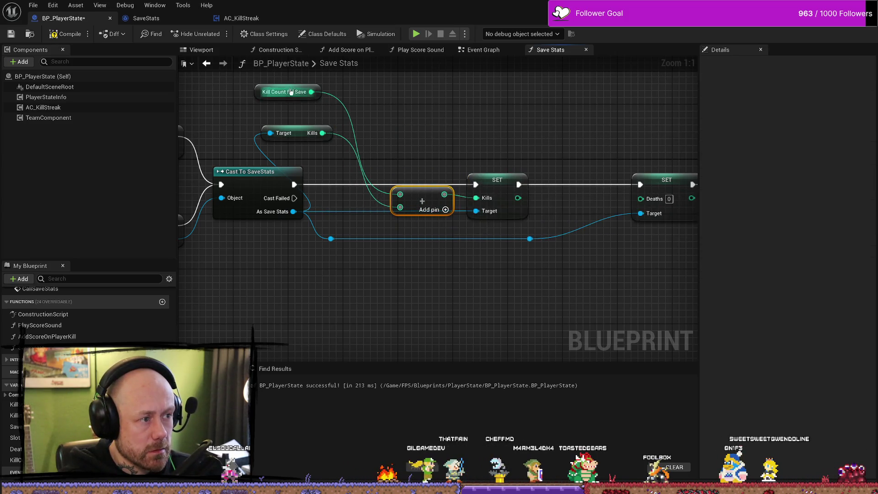
pyautogui.moveTo(281, 82)
pyautogui.mouseDown()
pyautogui.moveTo(336, 142)
pyautogui.moveTo(304, 144)
pyautogui.moveTo(360, 226)
pyautogui.mouseUp()
pyautogui.click(357, 274)
# Step: Place the Kill Count for Save getter beside the SET node and lower the two reroute points
pyautogui.moveTo(347, 275); pyautogui.dragTo(377, 274)
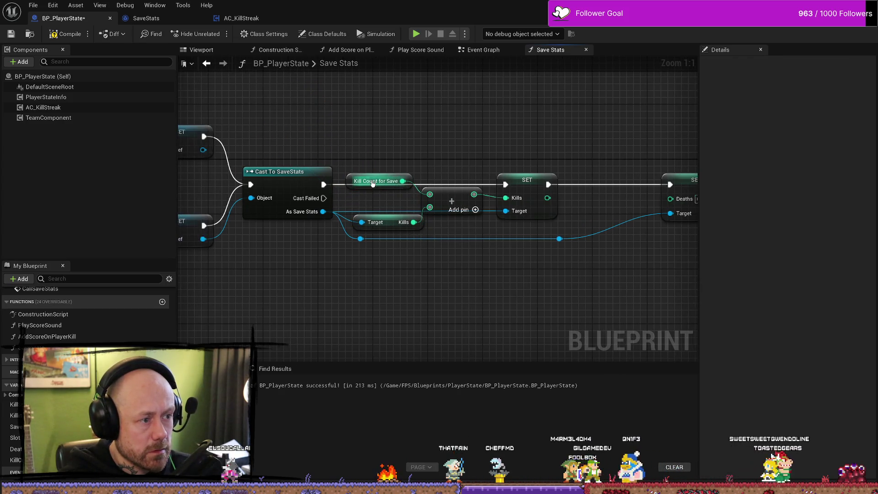
pyautogui.moveTo(371, 174); pyautogui.dragTo(446, 162)
pyautogui.moveTo(513, 178)
pyautogui.mouseDown()
pyautogui.moveTo(442, 162)
pyautogui.moveTo(445, 173)
pyautogui.mouseUp()
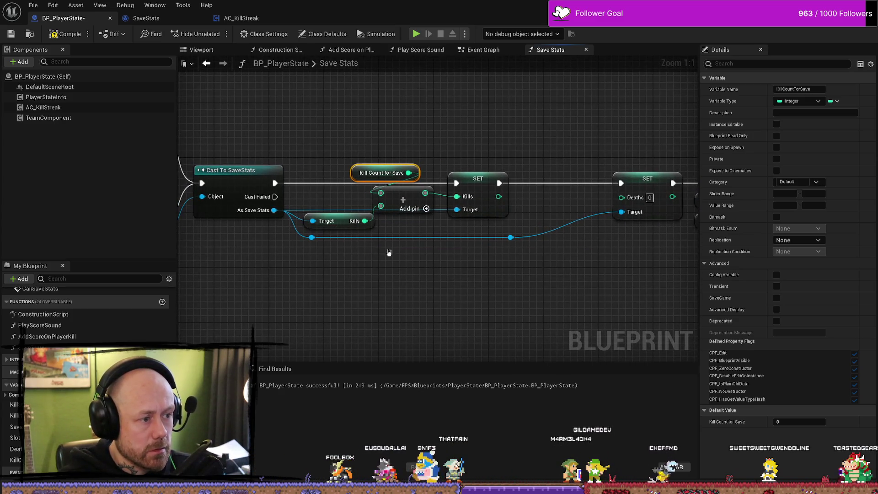
pyautogui.click(312, 238)
pyautogui.keyDown('shift'); pyautogui.click(511, 238); pyautogui.keyUp('shift')
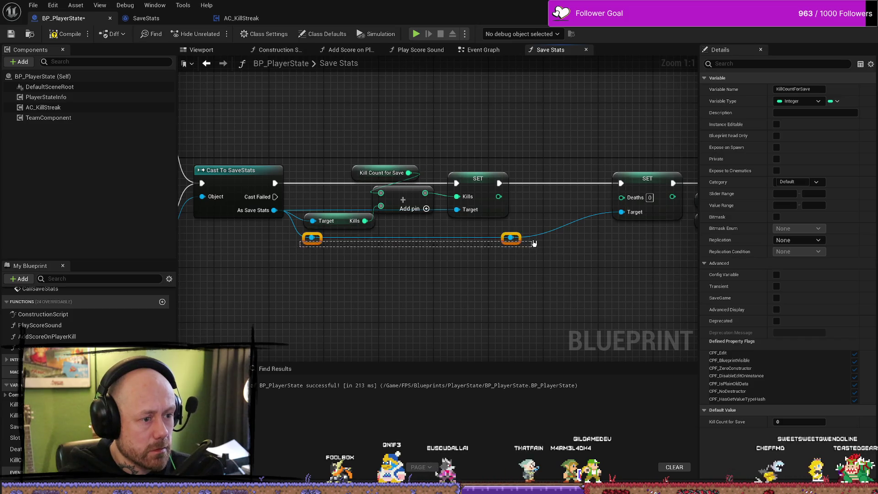
pyautogui.moveTo(510, 238); pyautogui.dragTo(510, 251)
pyautogui.moveTo(345, 224); pyautogui.dragTo(358, 230)
pyautogui.click(402, 219)
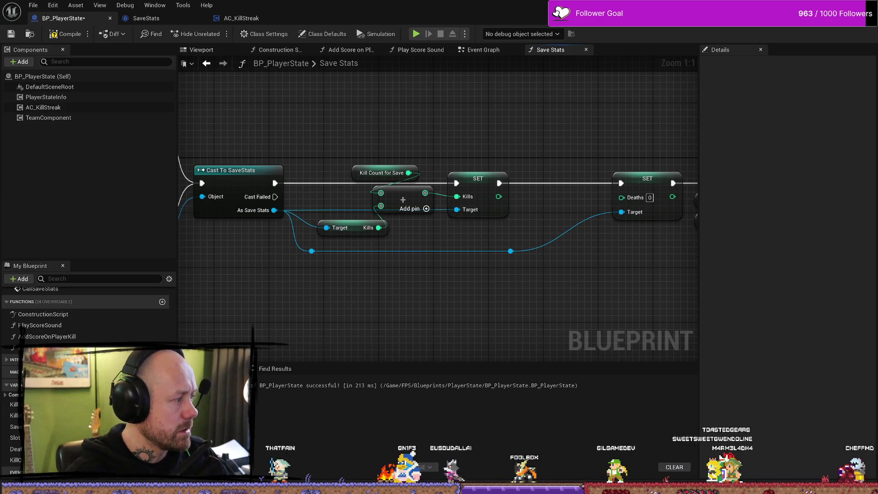
# Step: Compile the BP_PlayerState blueprint
pyautogui.moveTo(460, 132)
pyautogui.mouseDown()
pyautogui.moveTo(448, 137)
pyautogui.moveTo(514, 160)
pyautogui.mouseUp()
pyautogui.scroll(-5, 508, 169)
pyautogui.scroll(3, 316, 206)
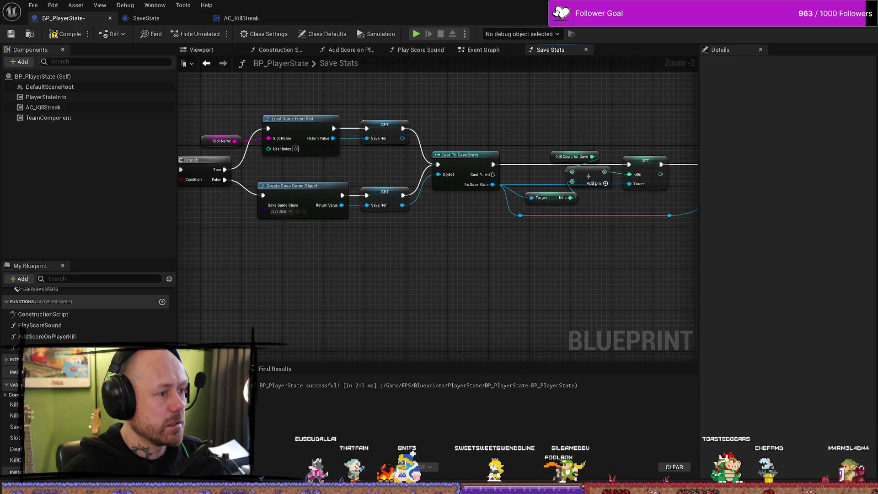
pyautogui.click(66, 34)
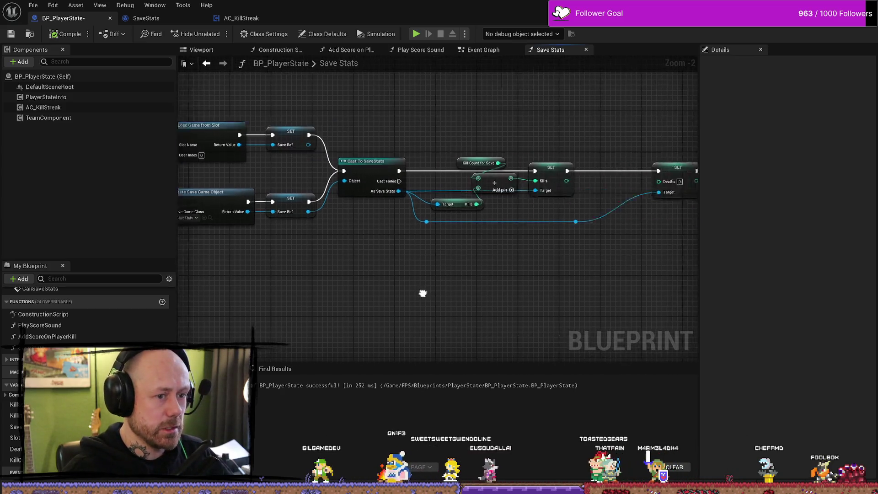
# Step: Review the Save Ref and Save Game to Slot nodes, then switch to the Event Graph
pyautogui.scroll(2, 425, 229)
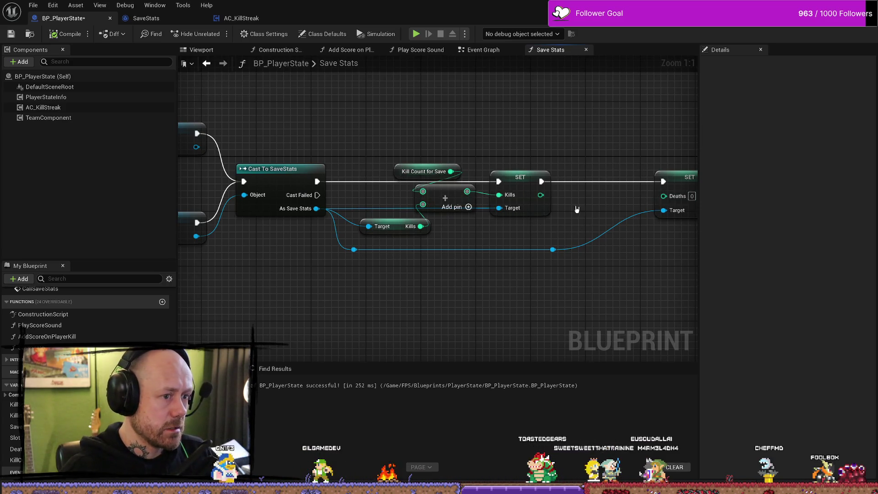
pyautogui.moveTo(577, 209); pyautogui.dragTo(552, 195)
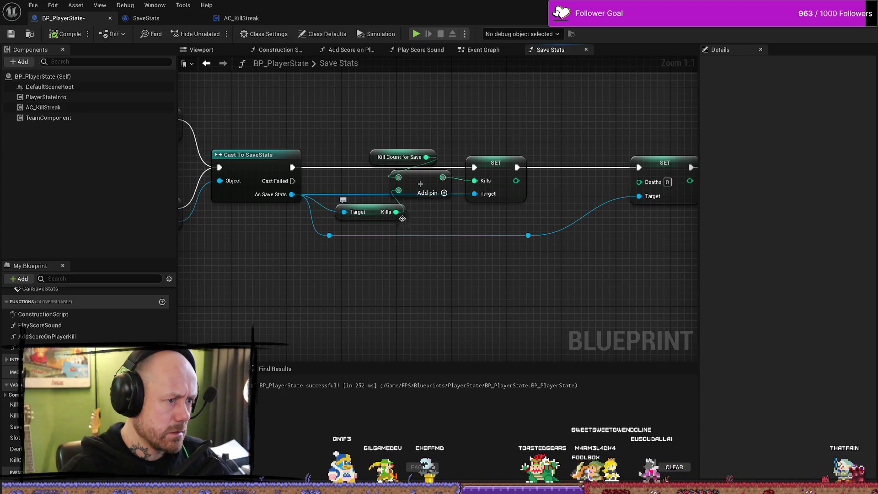
pyautogui.moveTo(570, 206); pyautogui.dragTo(490, 198)
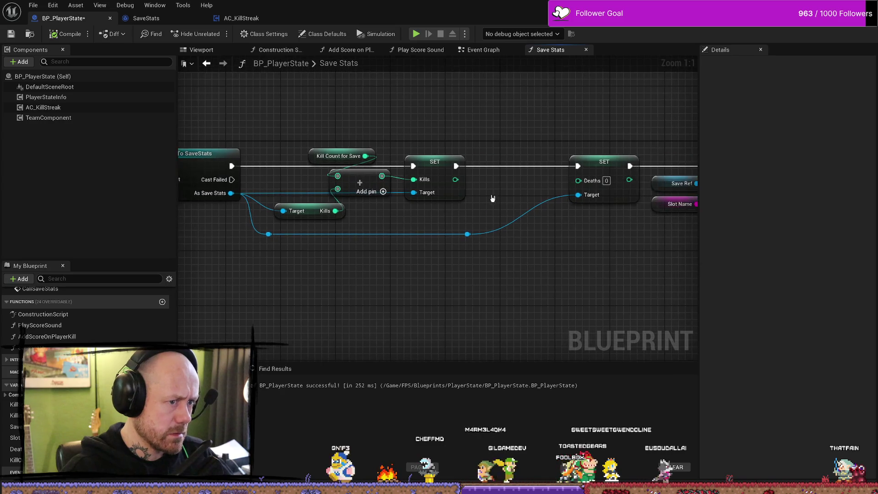
pyautogui.scroll(-1, 535, 219)
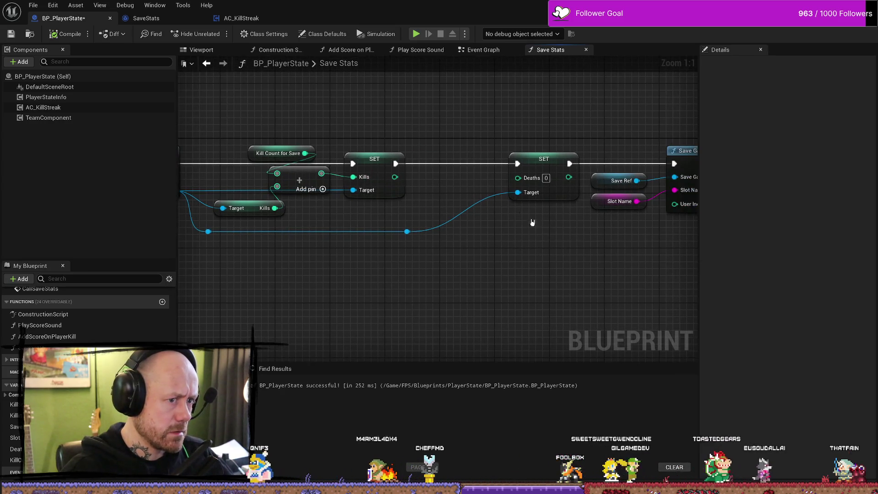
pyautogui.moveTo(535, 220); pyautogui.dragTo(398, 261)
pyautogui.scroll(-1, 512, 261)
pyautogui.moveTo(512, 261); pyautogui.dragTo(550, 287)
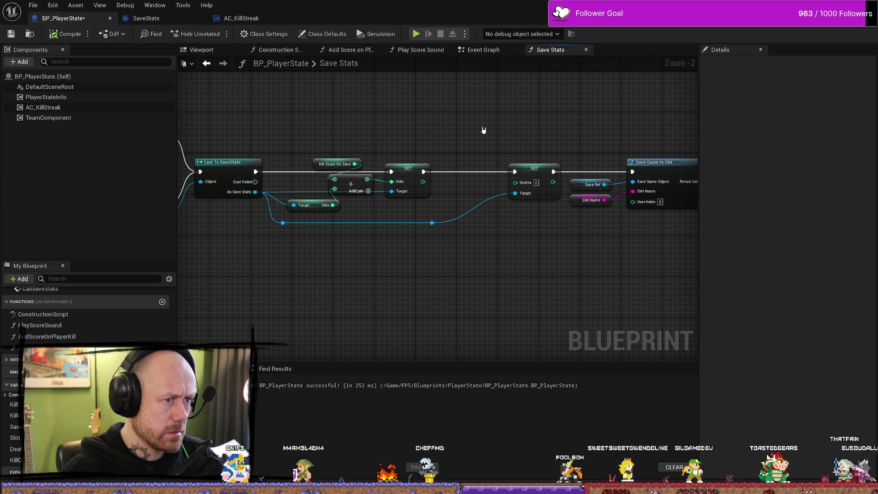
pyautogui.click(483, 50)
pyautogui.scroll(1, 521, 238)
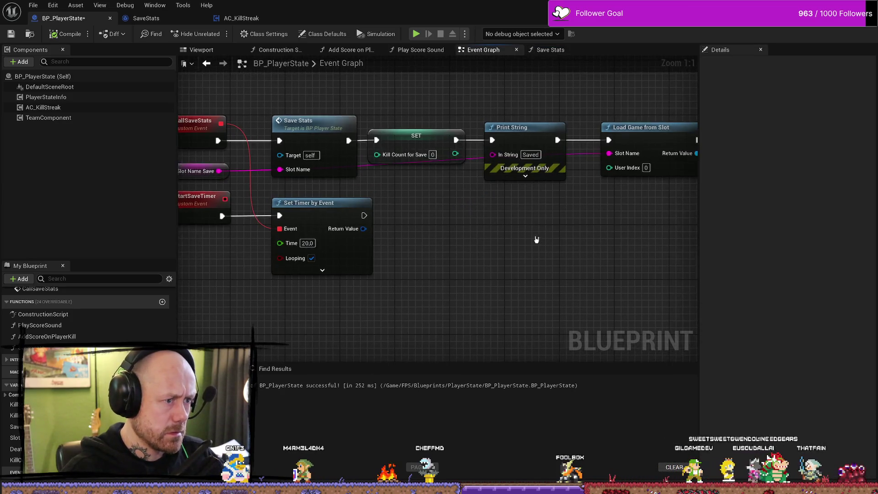
# Step: Add a second Print String after the existing saved Kills Print String
pyautogui.scroll(-1, 535, 239)
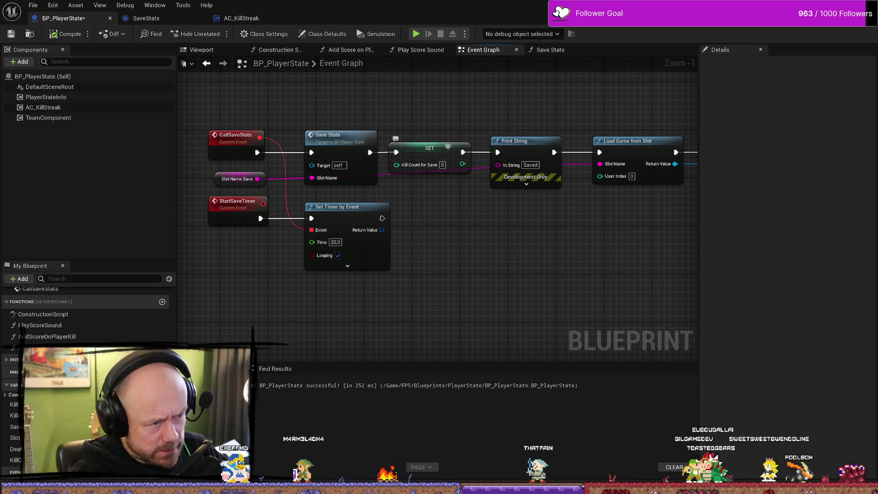
pyautogui.moveTo(480, 207); pyautogui.dragTo(417, 231)
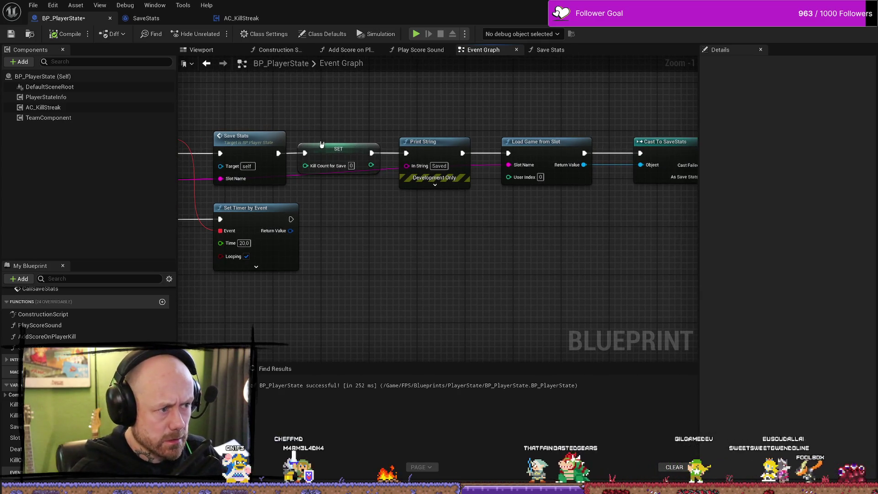
pyautogui.moveTo(544, 260)
pyautogui.mouseDown()
pyautogui.moveTo(613, 259)
pyautogui.moveTo(511, 258)
pyautogui.mouseUp()
pyautogui.moveTo(476, 156); pyautogui.dragTo(536, 161)
pyautogui.write('print')
pyautogui.press('Return')
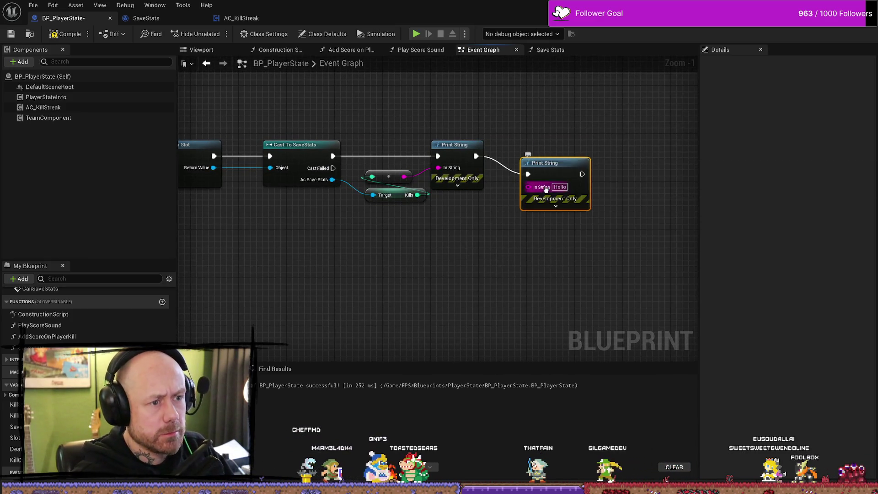
# Step: Wire a Kill Count for Save getter into the new Print String, then return to the MainMenu level
pyautogui.moveTo(406, 272); pyautogui.dragTo(553, 192)
pyautogui.moveTo(311, 217); pyautogui.dragTo(405, 217)
pyautogui.moveTo(553, 245); pyautogui.dragTo(269, 269)
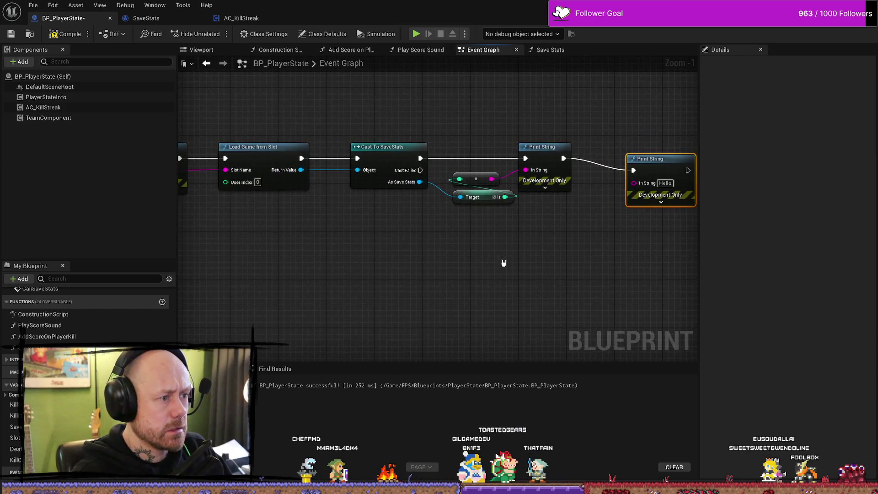
pyautogui.rightClick(589, 263)
pyautogui.write('get kill cou')
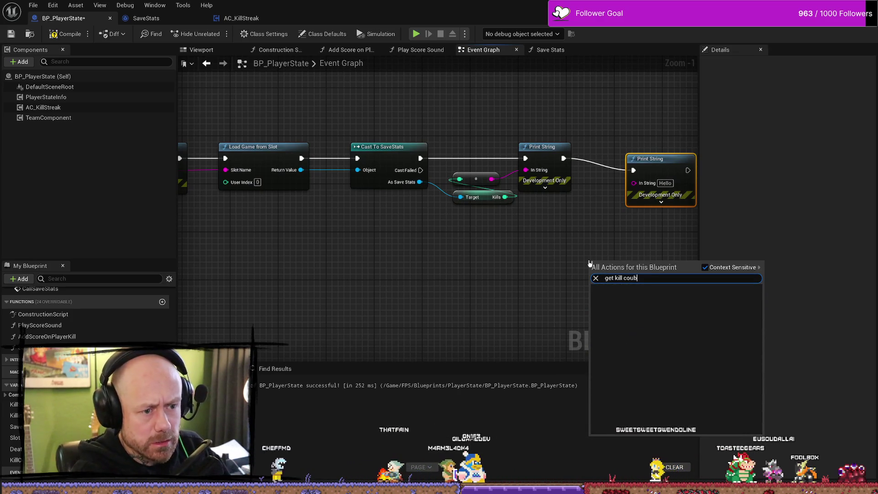
pyautogui.press('Escape')
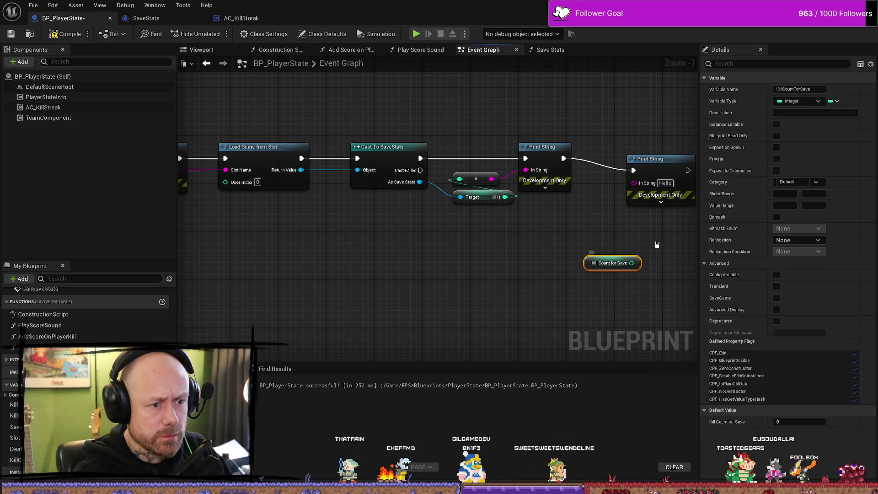
pyautogui.moveTo(631, 263)
pyautogui.mouseDown()
pyautogui.moveTo(632, 185)
pyautogui.moveTo(656, 154)
pyautogui.mouseUp()
pyautogui.click(658, 140)
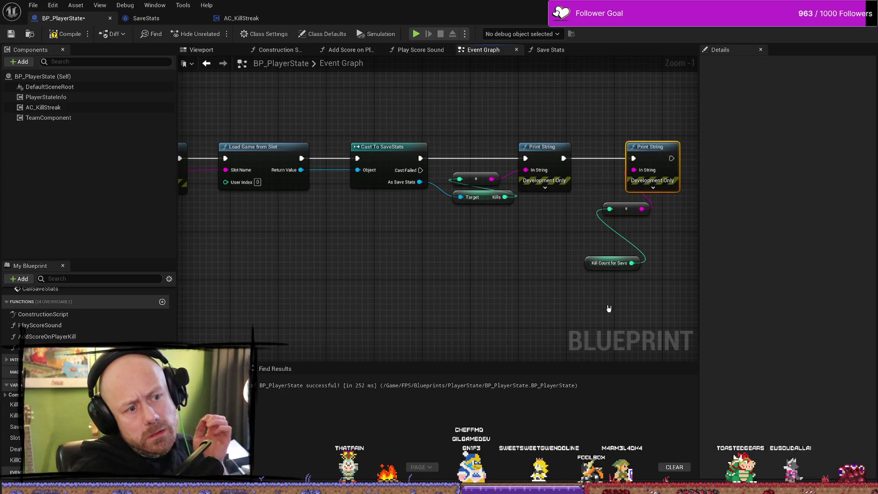
pyautogui.moveTo(608, 259)
pyautogui.mouseDown()
pyautogui.moveTo(622, 204)
pyautogui.moveTo(601, 209)
pyautogui.mouseUp()
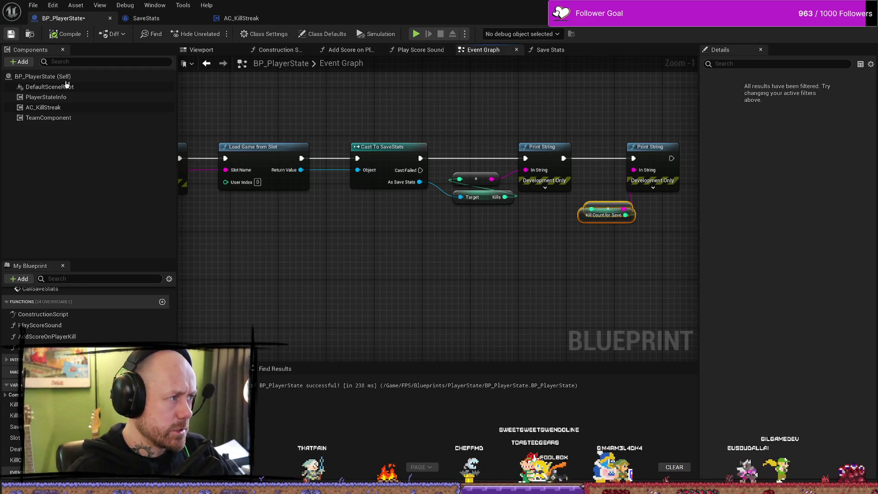
pyautogui.hotkey('alt', 'Tab')
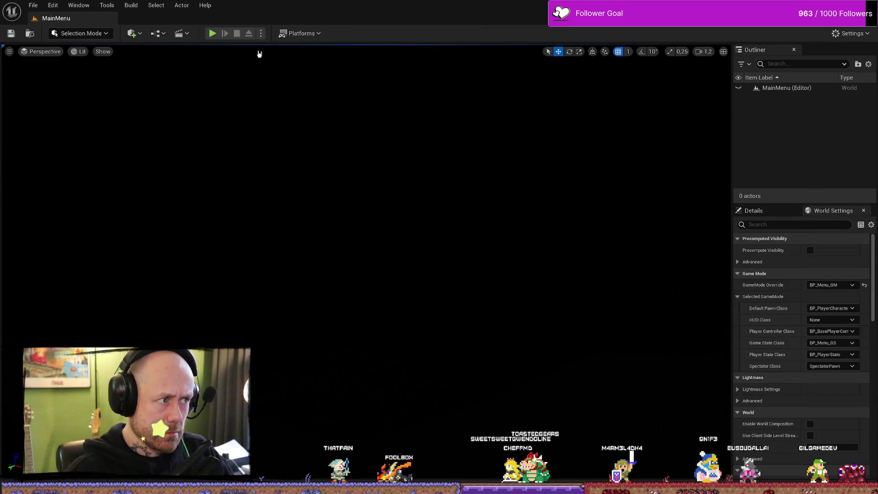
# Step: Play a Ruined Village deathmatch with the crossbow, respawn once, then stop the session with Esc
pyautogui.click(212, 33)
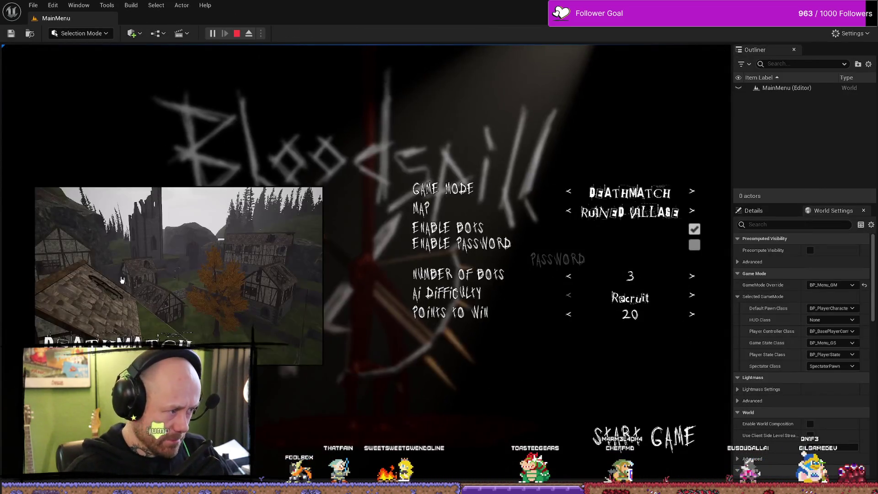
pyautogui.click(645, 436)
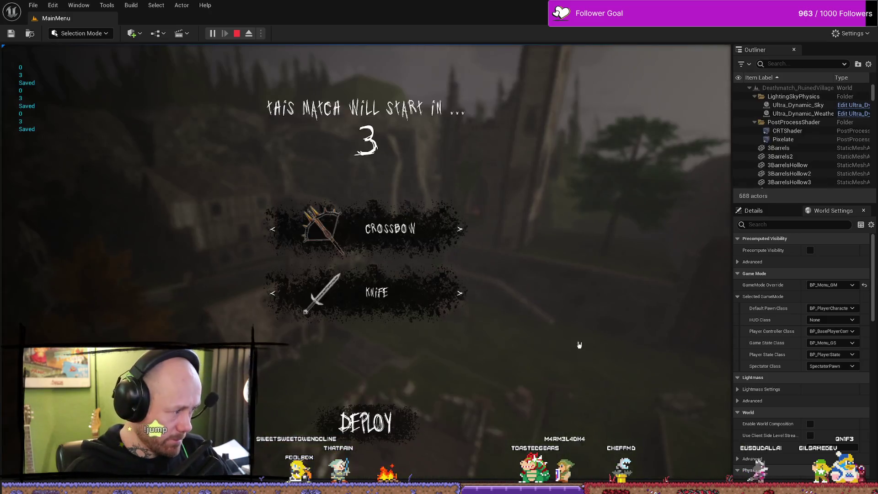
pyautogui.click(416, 437)
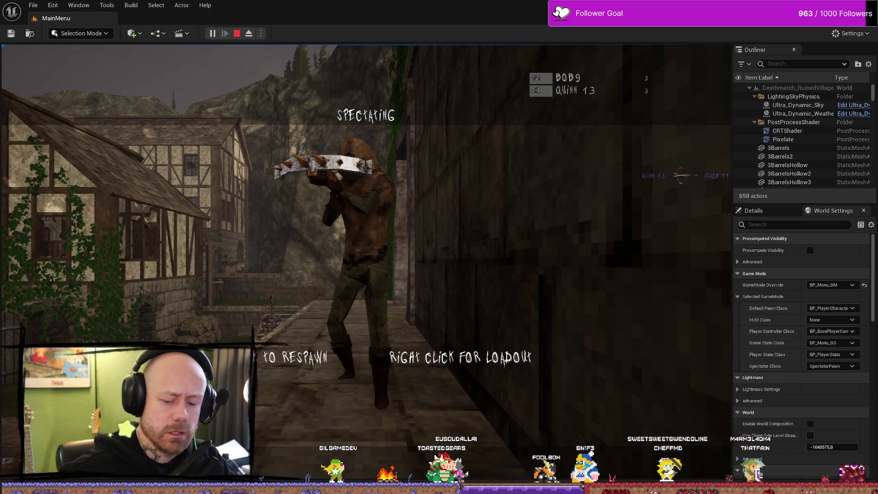
pyautogui.click(366, 262)
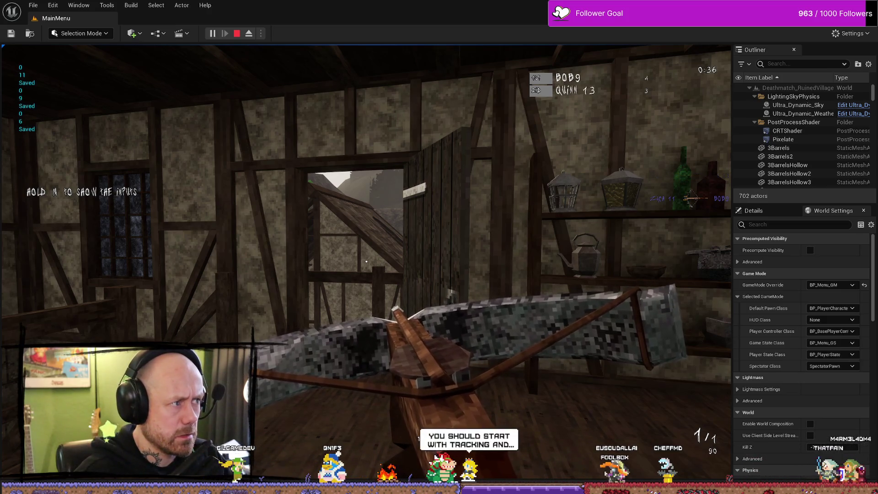
pyautogui.press('Escape')
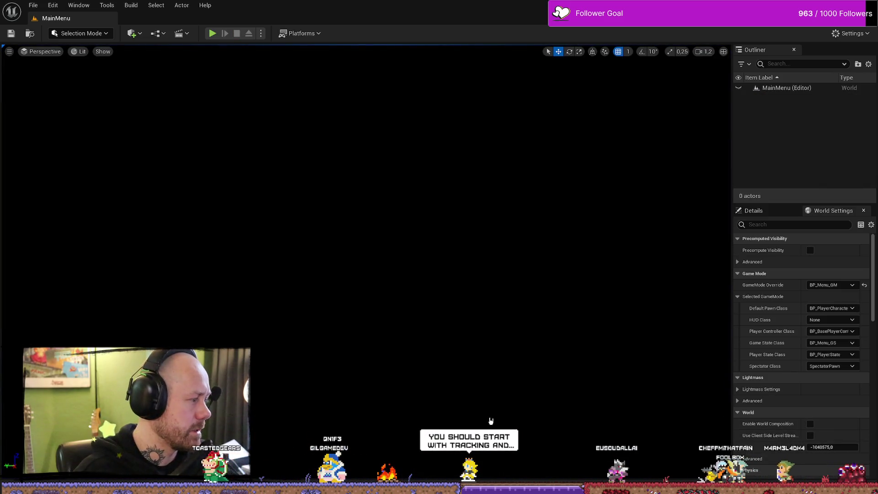
# Step: Open the Content Browser, go up to Maps, and return to the BP_PlayerState blueprint
pyautogui.hotkey('ctrl', 'space')
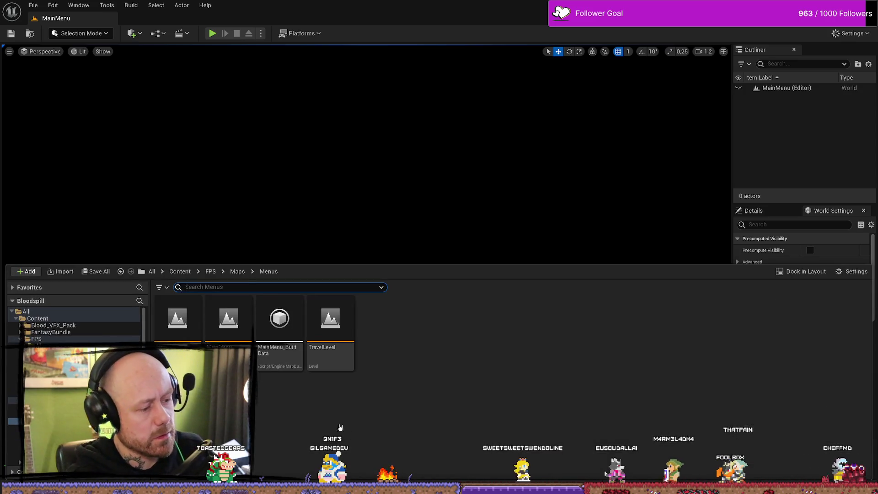
pyautogui.hotkey('alt', 'Left')
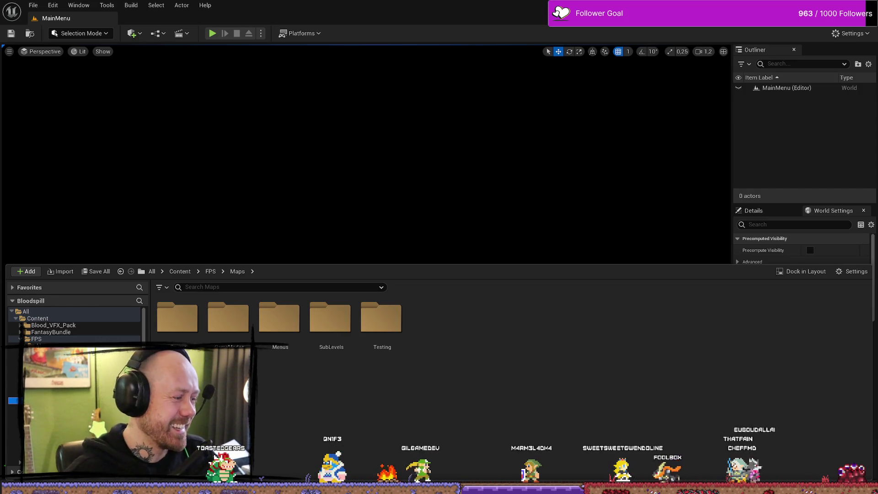
pyautogui.hotkey('alt', 'Tab')
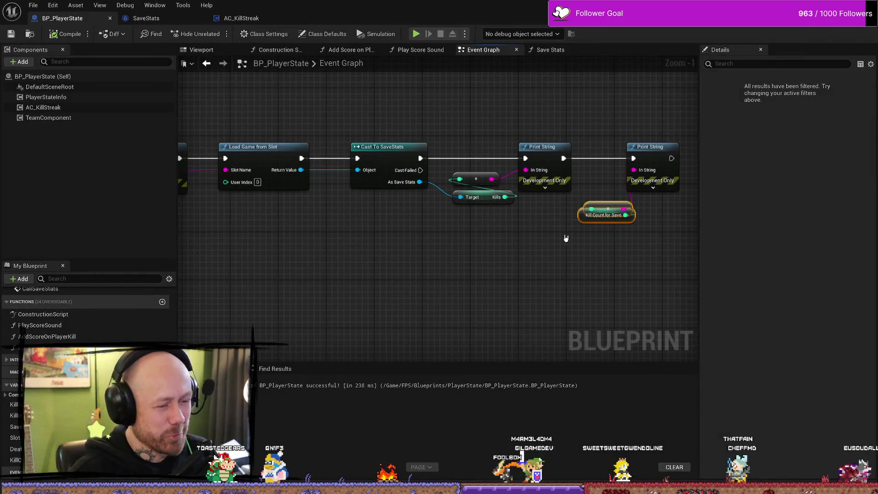
# Step: Move the Kill Count for Save getter below the node it was overlapping
pyautogui.moveTo(566, 237); pyautogui.dragTo(471, 247)
pyautogui.scroll(1, 507, 214)
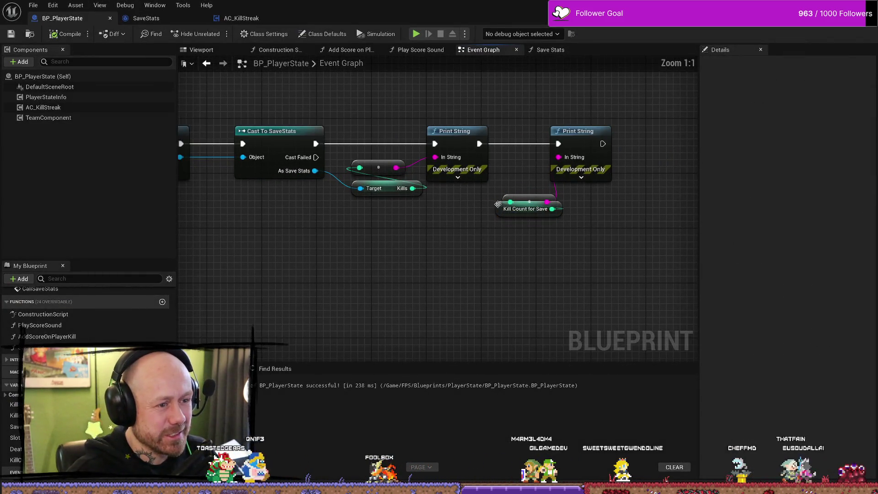
pyautogui.moveTo(495, 204); pyautogui.dragTo(495, 224)
pyautogui.moveTo(560, 192)
pyautogui.mouseDown()
pyautogui.moveTo(460, 272)
pyautogui.moveTo(519, 248)
pyautogui.moveTo(429, 160)
pyautogui.mouseUp()
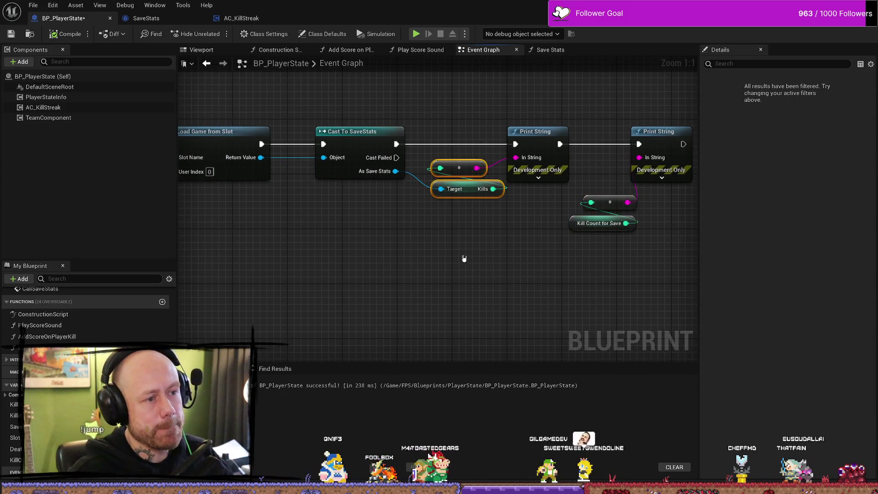
pyautogui.moveTo(463, 257); pyautogui.dragTo(469, 257)
pyautogui.click(468, 258)
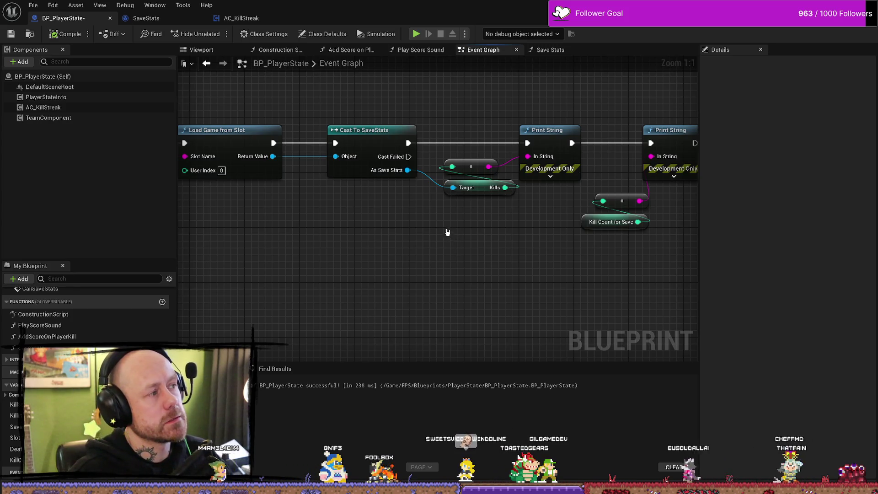
# Step: Pan to the Save Stats call and double-click it to open the function graph
pyautogui.moveTo(294, 89)
pyautogui.mouseDown()
pyautogui.moveTo(330, 71)
pyautogui.moveTo(394, 108)
pyautogui.mouseUp()
pyautogui.scroll(-5, 394, 108)
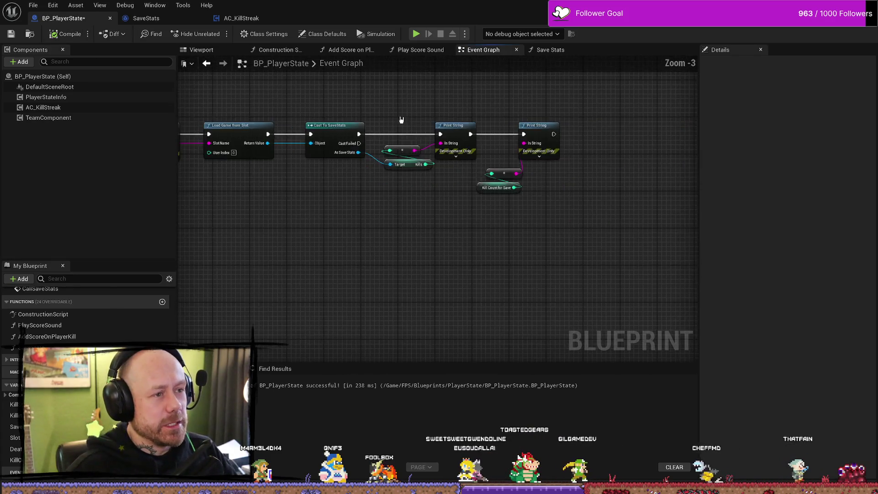
pyautogui.scroll(5, 330, 181)
pyautogui.scroll(-2, 478, 117)
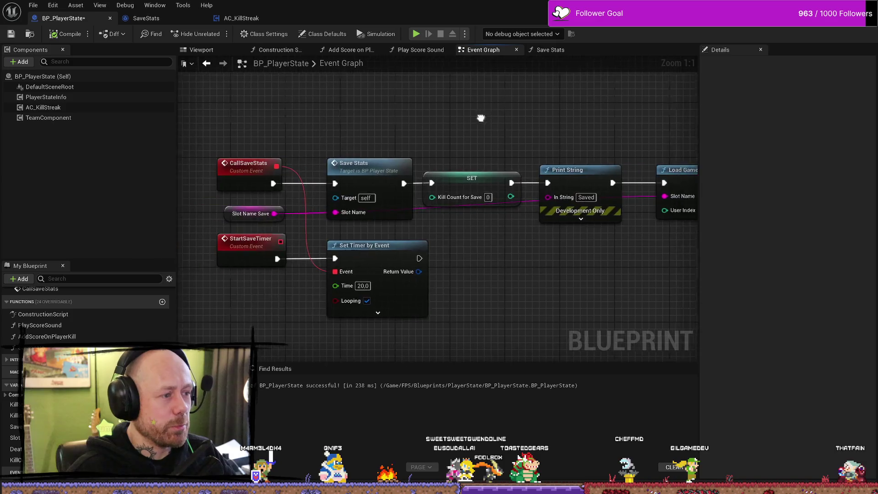
pyautogui.doubleClick(385, 173)
# Step: Move the Kill Count for Save, Add and Kills nodes together up and left in Save Stats
pyautogui.scroll(3, 362, 218)
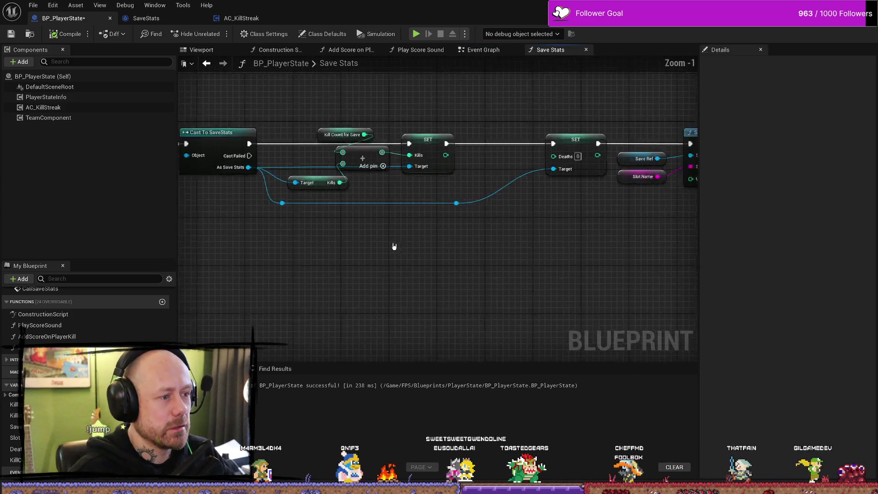
pyautogui.moveTo(398, 135)
pyautogui.mouseDown()
pyautogui.moveTo(390, 210)
pyautogui.moveTo(422, 190)
pyautogui.moveTo(401, 121)
pyautogui.mouseUp()
pyautogui.moveTo(413, 157); pyautogui.dragTo(425, 194)
pyautogui.click(429, 173)
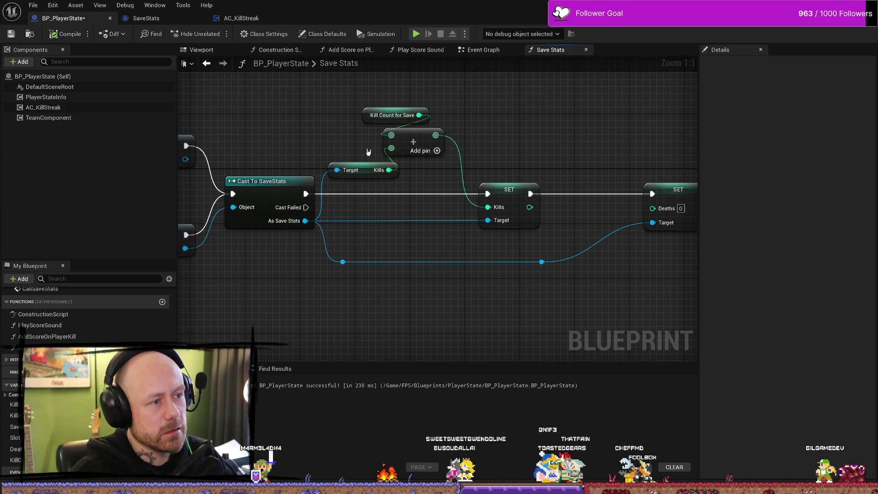
pyautogui.click(371, 174)
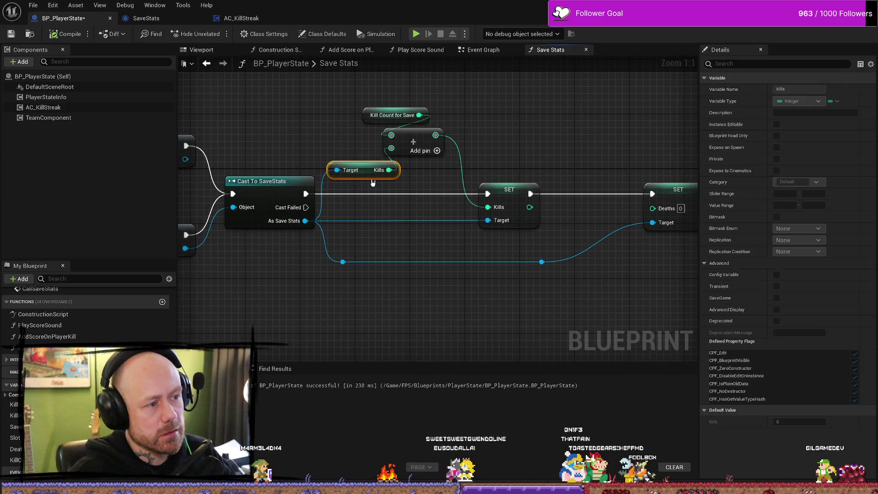
pyautogui.click(421, 176)
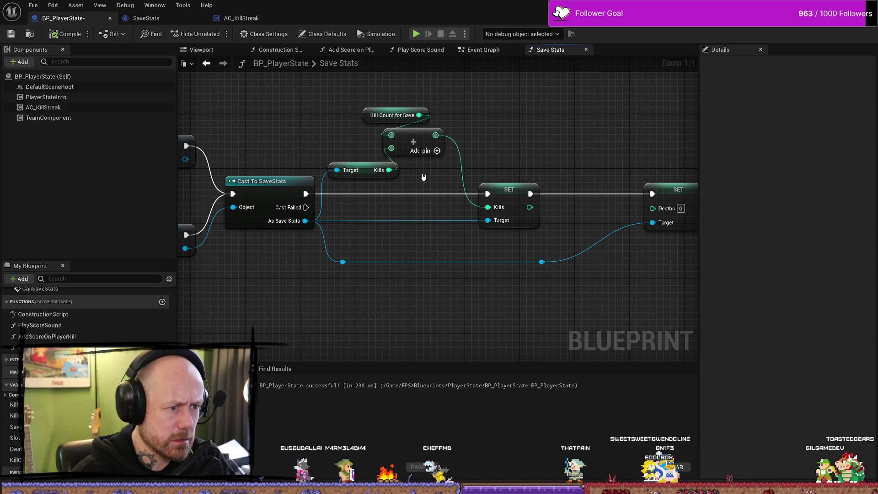
pyautogui.click(391, 174)
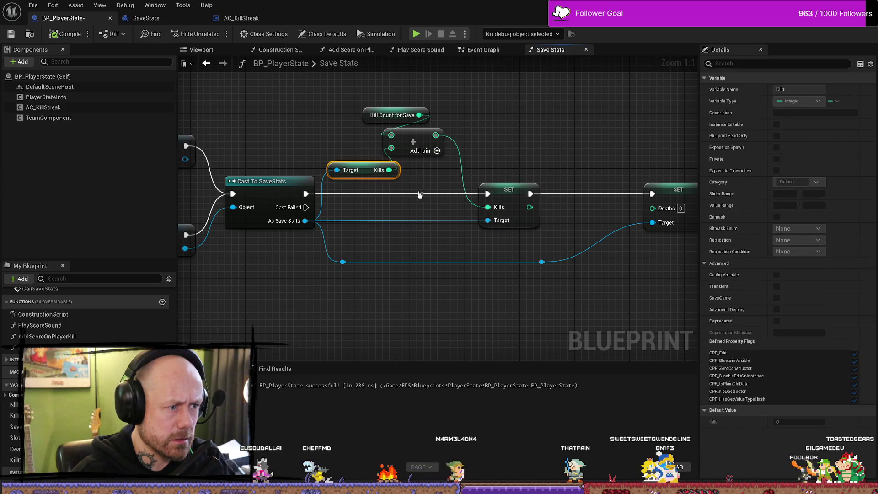
pyautogui.click(421, 181)
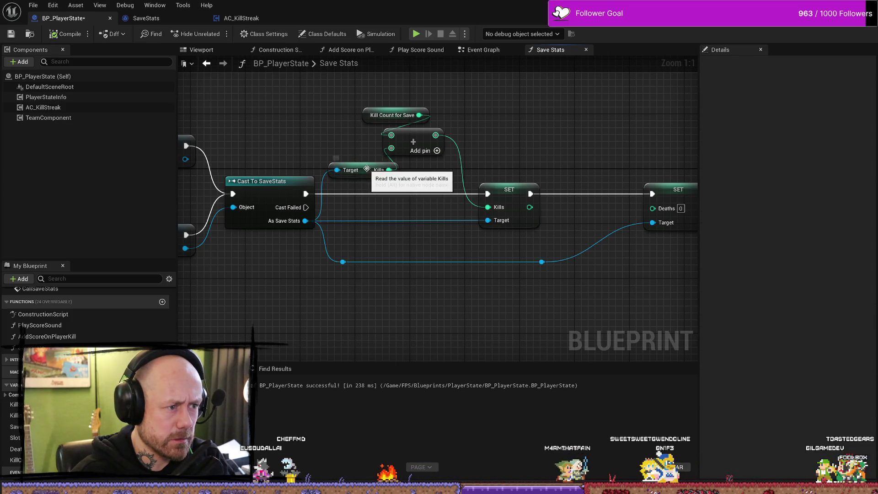
# Step: Spread the nodes out: Kills getter below the Add node, Kill Count for Save down-left
pyautogui.moveTo(367, 169); pyautogui.dragTo(368, 204)
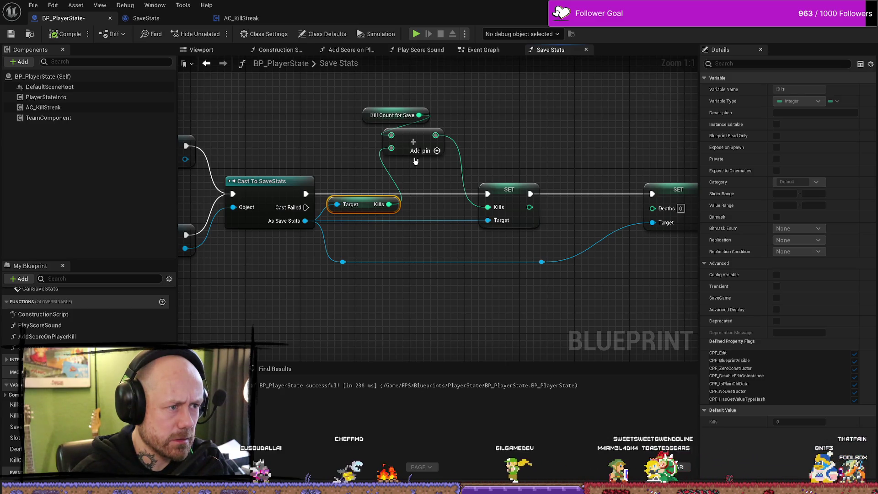
pyautogui.moveTo(408, 141); pyautogui.dragTo(408, 161)
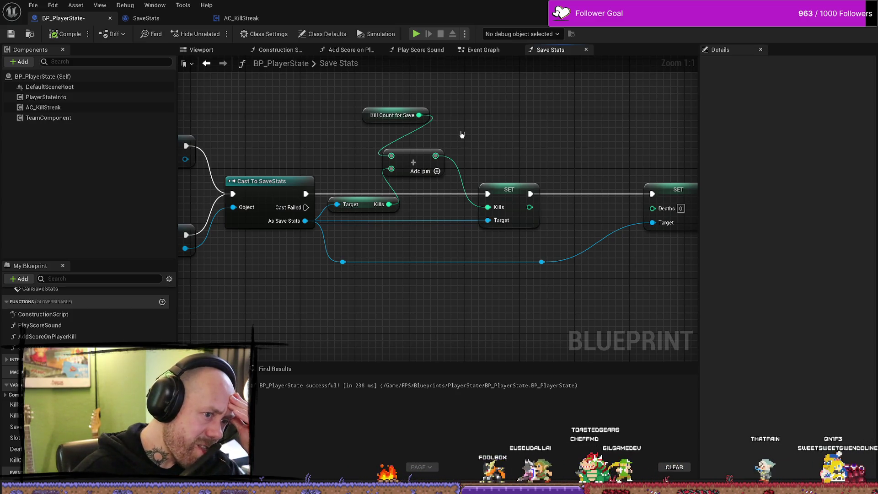
pyautogui.moveTo(397, 170); pyautogui.dragTo(417, 184)
pyautogui.click(393, 115)
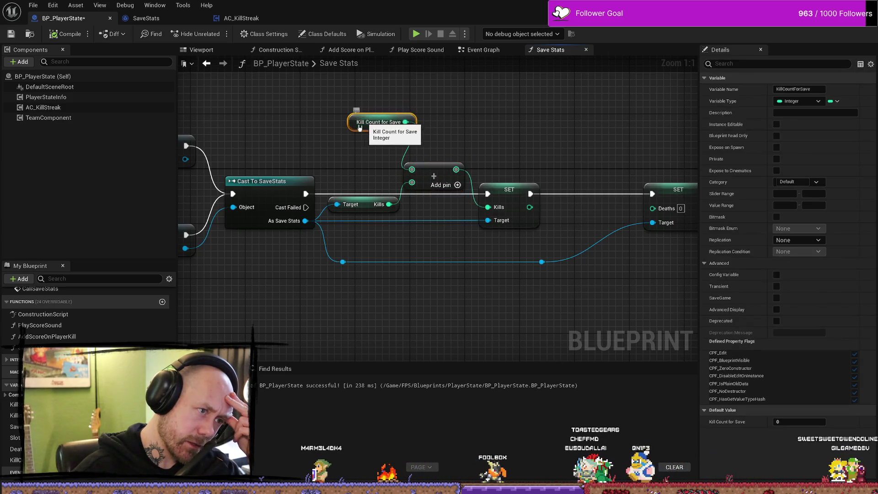
pyautogui.moveTo(394, 117); pyautogui.dragTo(359, 164)
pyautogui.click(438, 128)
# Step: Nudge the Kill Count for Save and Kills getters slightly lower so nothing overlaps
pyautogui.scroll(-2, 503, 133)
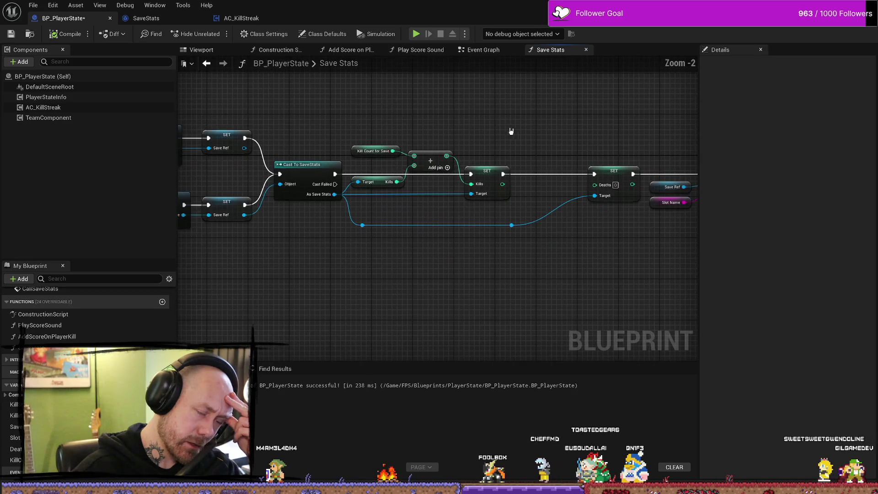
pyautogui.moveTo(536, 133); pyautogui.dragTo(396, 134)
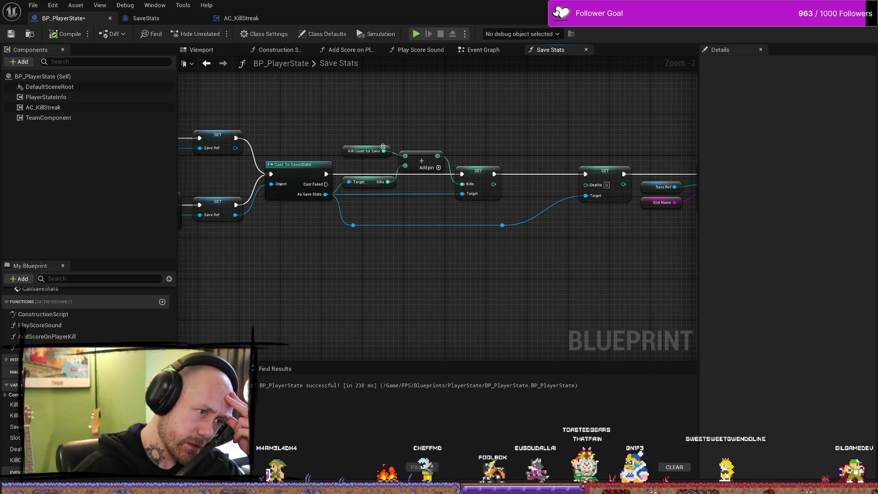
pyautogui.moveTo(346, 151); pyautogui.dragTo(346, 156)
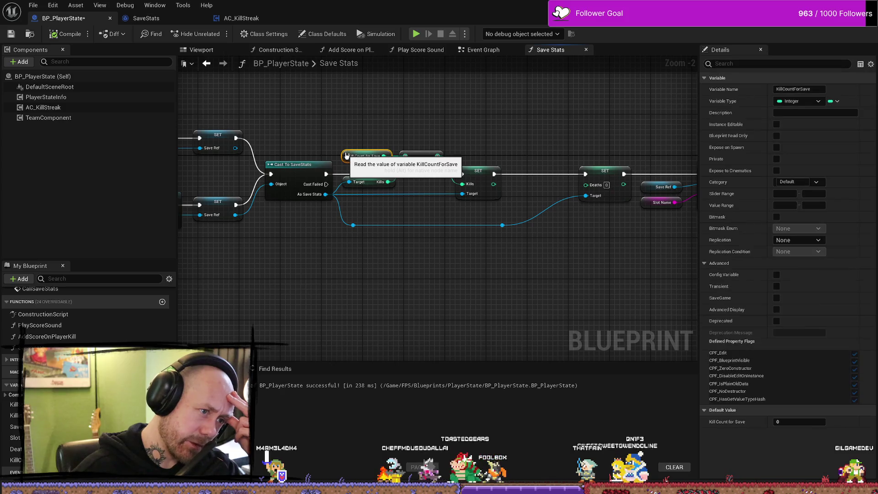
pyautogui.moveTo(438, 137)
pyautogui.mouseDown()
pyautogui.moveTo(401, 137)
pyautogui.moveTo(492, 138)
pyautogui.mouseUp()
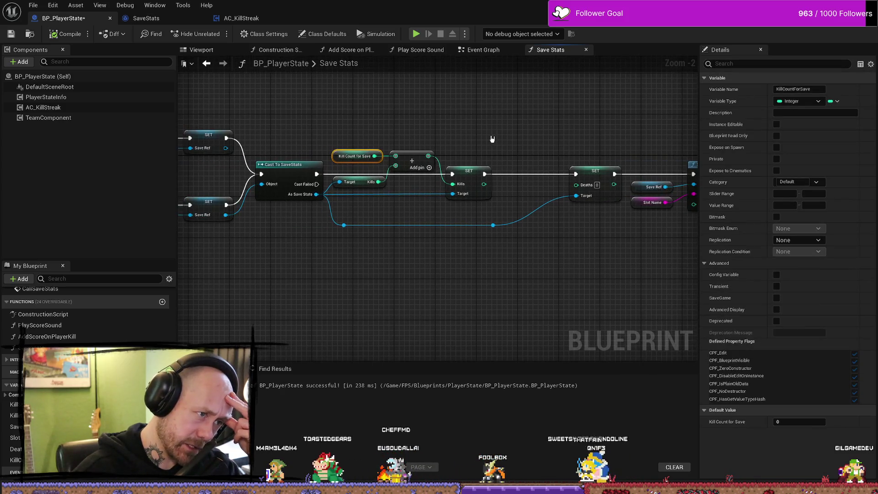
pyautogui.moveTo(360, 183); pyautogui.dragTo(361, 188)
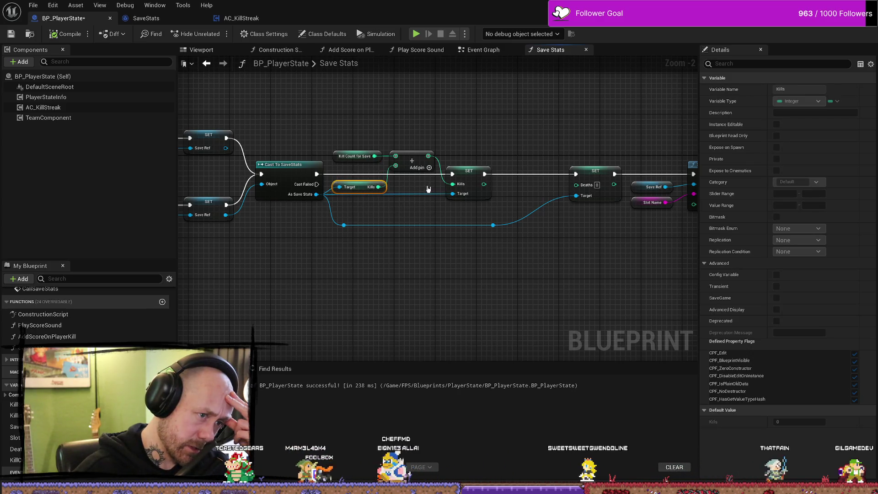
pyautogui.click(429, 190)
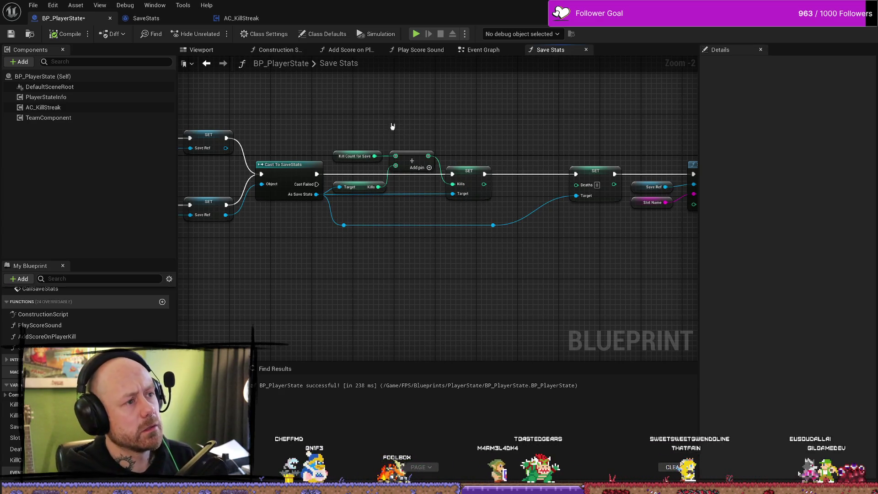
pyautogui.click(53, 5)
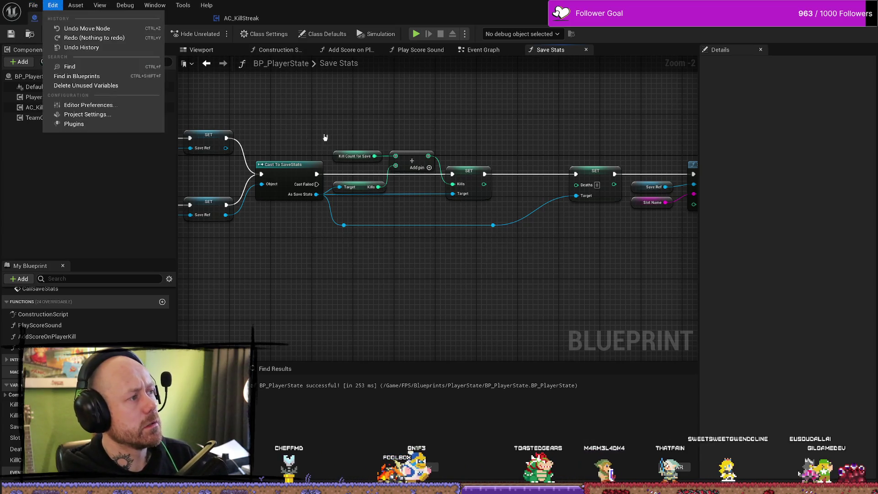
pyautogui.click(449, 108)
pyautogui.click(500, 51)
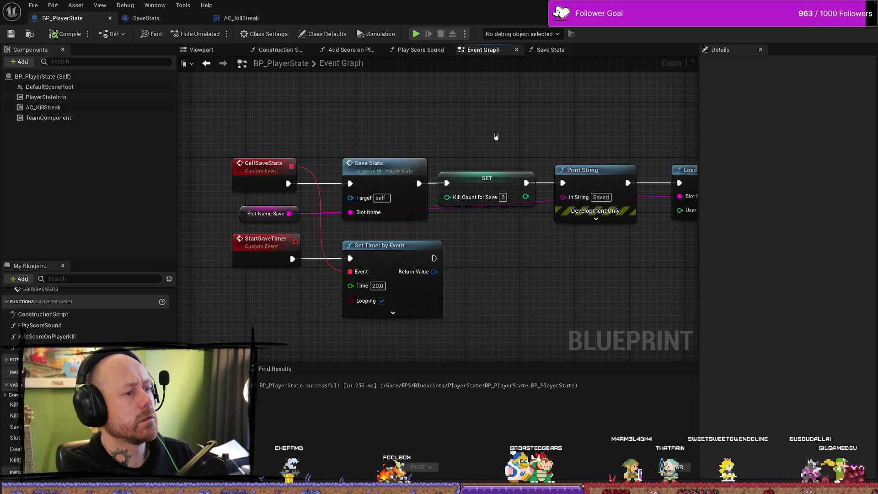
pyautogui.moveTo(563, 153)
pyautogui.mouseDown()
pyautogui.moveTo(390, 239)
pyautogui.moveTo(526, 228)
pyautogui.mouseUp()
pyautogui.scroll(-2, 541, 227)
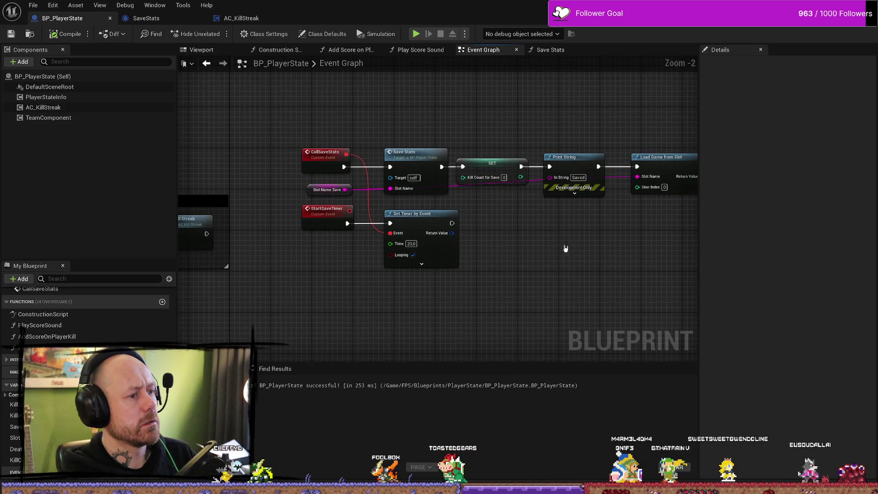
pyautogui.moveTo(565, 248); pyautogui.dragTo(384, 243)
pyautogui.scroll(-2, 531, 239)
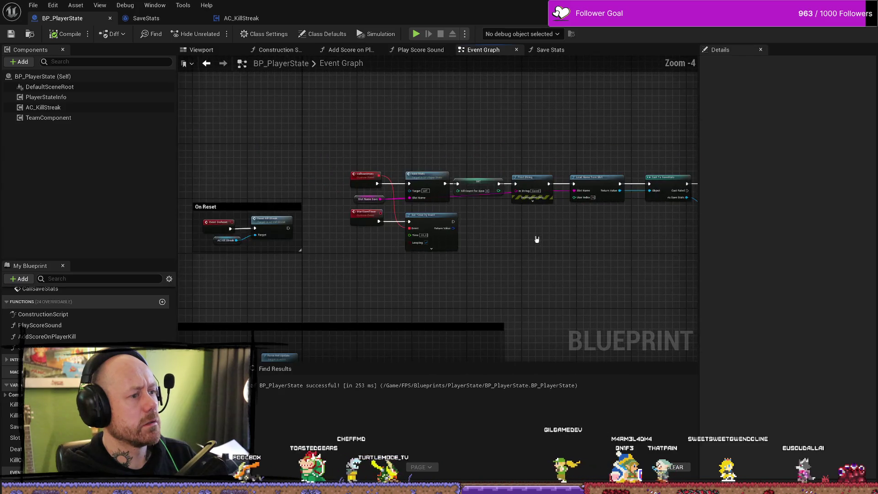
pyautogui.scroll(2, 537, 239)
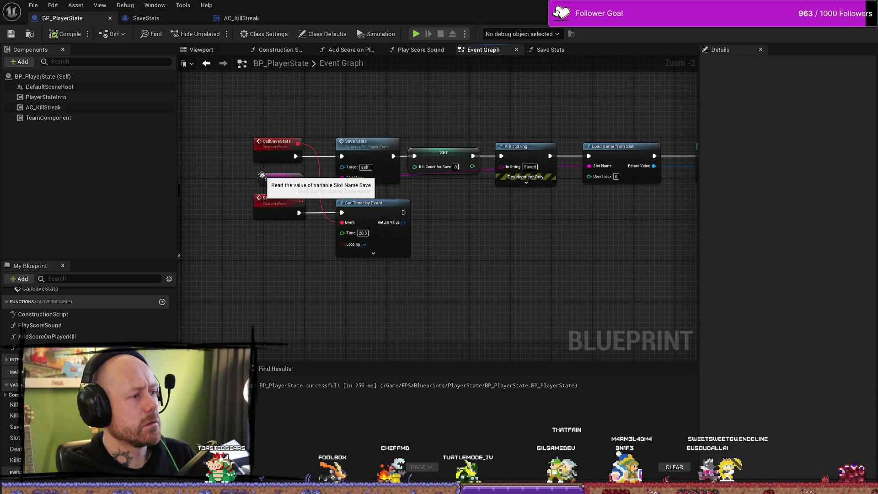
pyautogui.moveTo(261, 174); pyautogui.dragTo(270, 178)
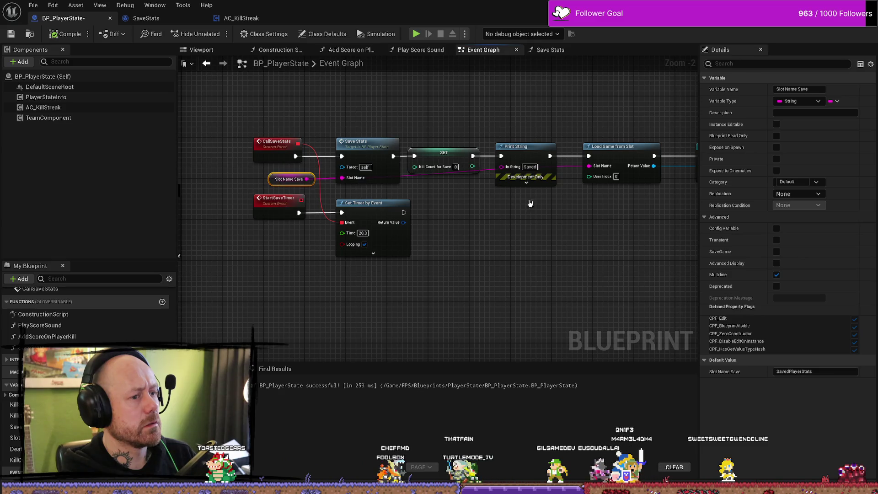
pyautogui.moveTo(530, 203); pyautogui.dragTo(452, 204)
pyautogui.click(342, 151)
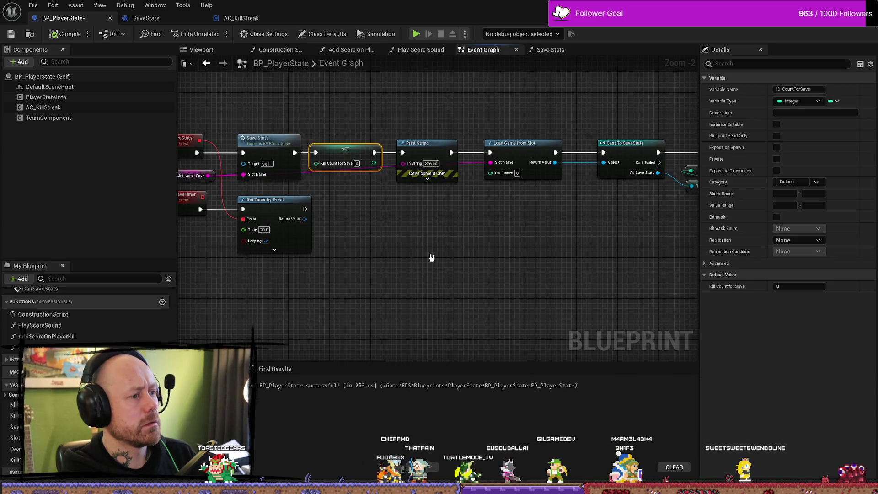
pyautogui.moveTo(556, 259)
pyautogui.mouseDown()
pyautogui.moveTo(407, 253)
pyautogui.moveTo(564, 256)
pyautogui.moveTo(337, 243)
pyautogui.moveTo(525, 239)
pyautogui.mouseUp()
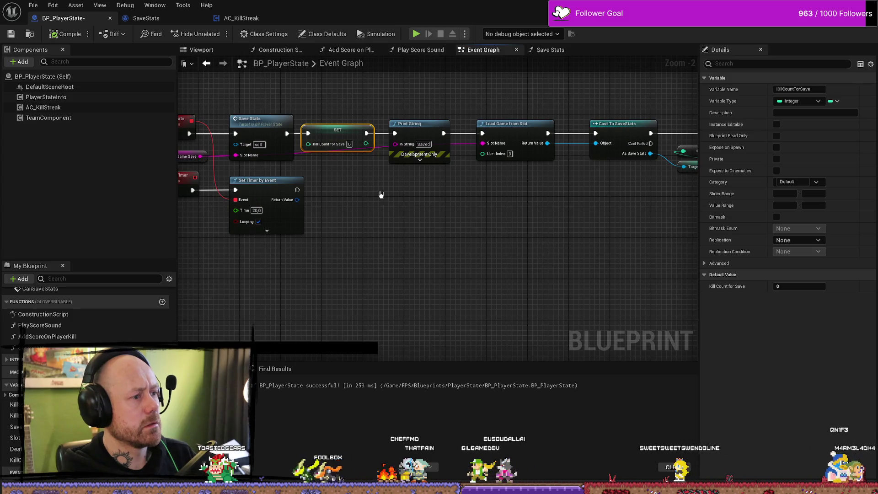
pyautogui.moveTo(380, 194); pyautogui.dragTo(406, 156)
pyautogui.doubleClick(326, 129)
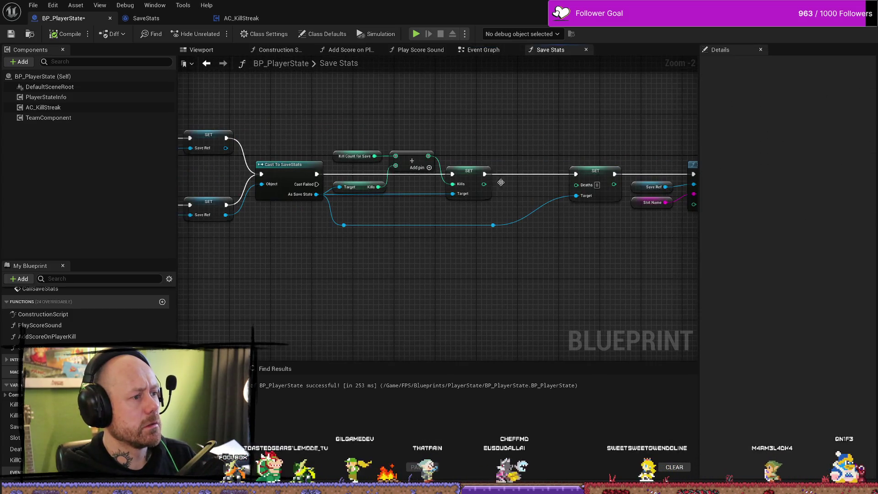